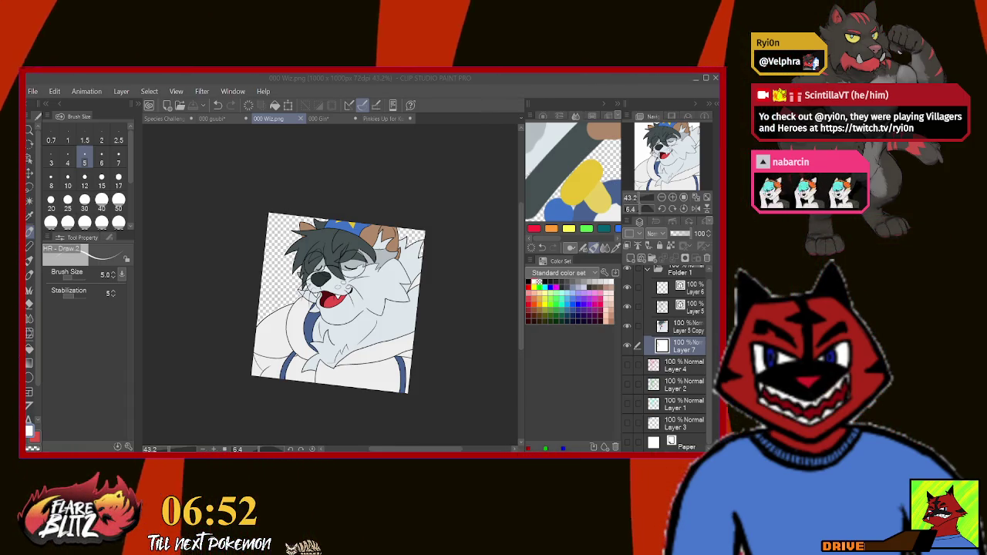
Switch from 000 Wiz.png to the 000 guubi canvas with its green and cyan sketch.
{"action": "left_click", "coordinate": [224, 120]}
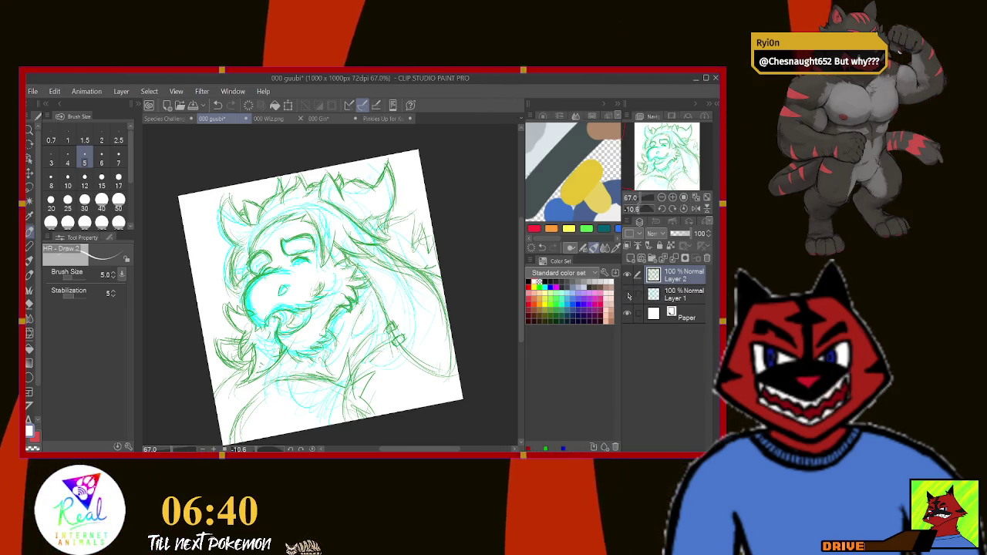
Hide Layer 1's cyan rough, add Folder 1 with new Layer 3, and zoom to 70.4%.
{"action": "left_click", "coordinate": [628, 295]}
{"action": "left_click", "coordinate": [643, 258]}
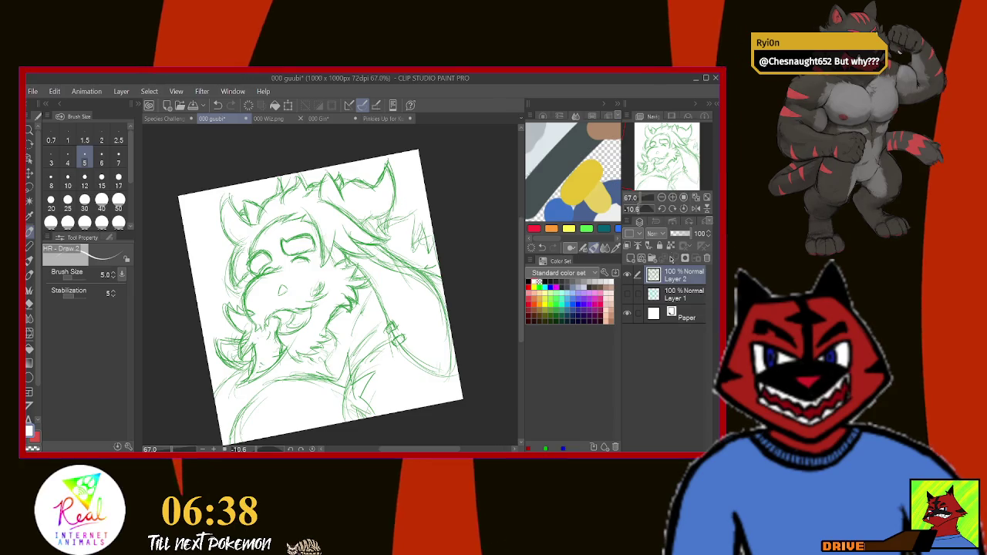
{"action": "left_click", "coordinate": [645, 260]}
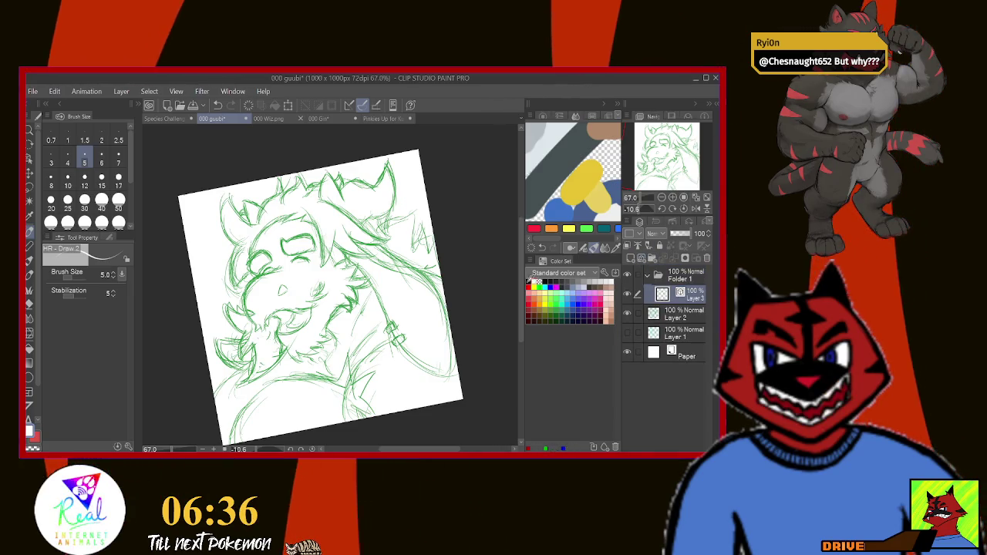
{"action": "left_click_drag", "start_coordinate": [657, 185], "coordinate": [642, 198]}
{"action": "left_click", "coordinate": [529, 249]}
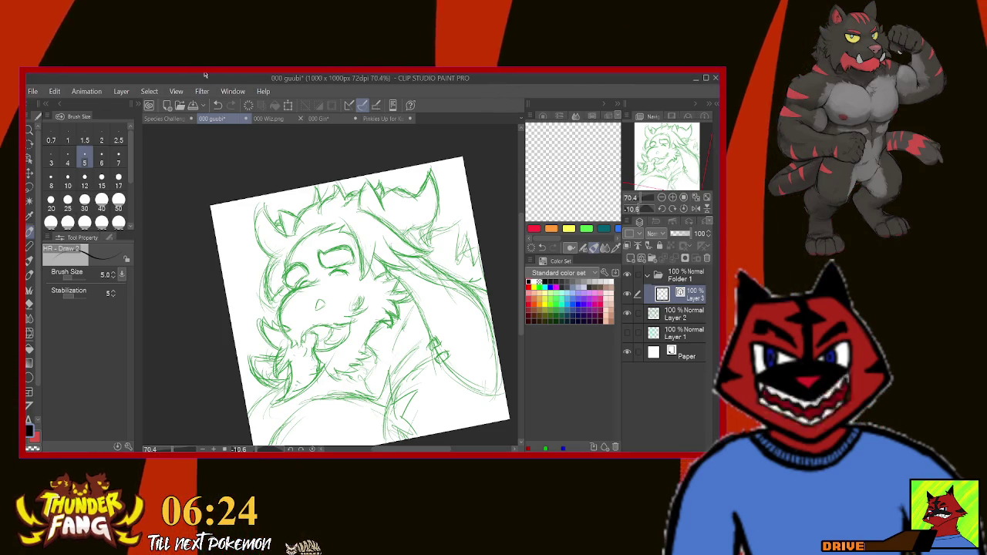
Paste the coloured character as Layer 4 and pan around to inspect it.
{"action": "key", "text": "ctrl+v"}
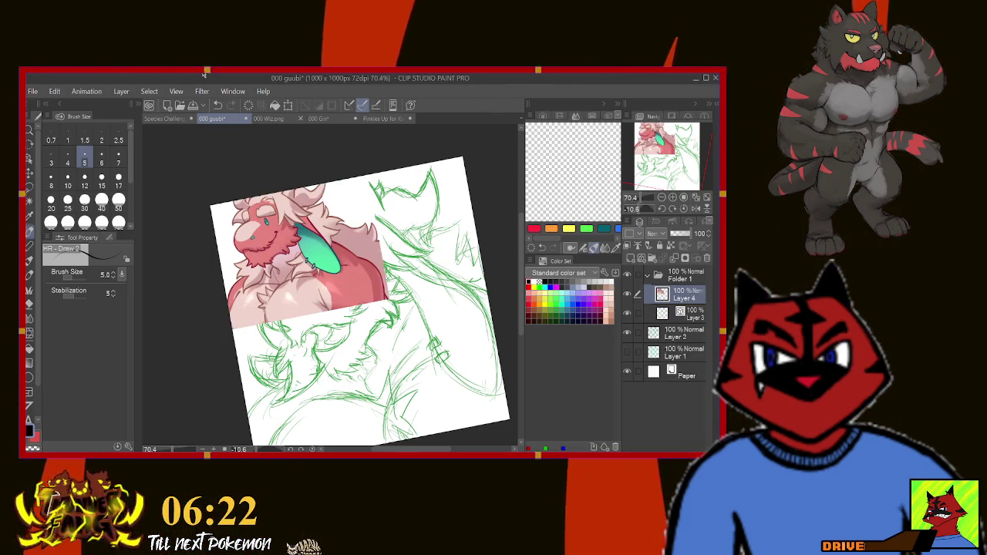
{"action": "scroll", "coordinate": [269, 229], "scroll_direction": "up", "scroll_amount": 2}
{"action": "scroll", "coordinate": [269, 230], "scroll_direction": "up", "scroll_amount": 2}
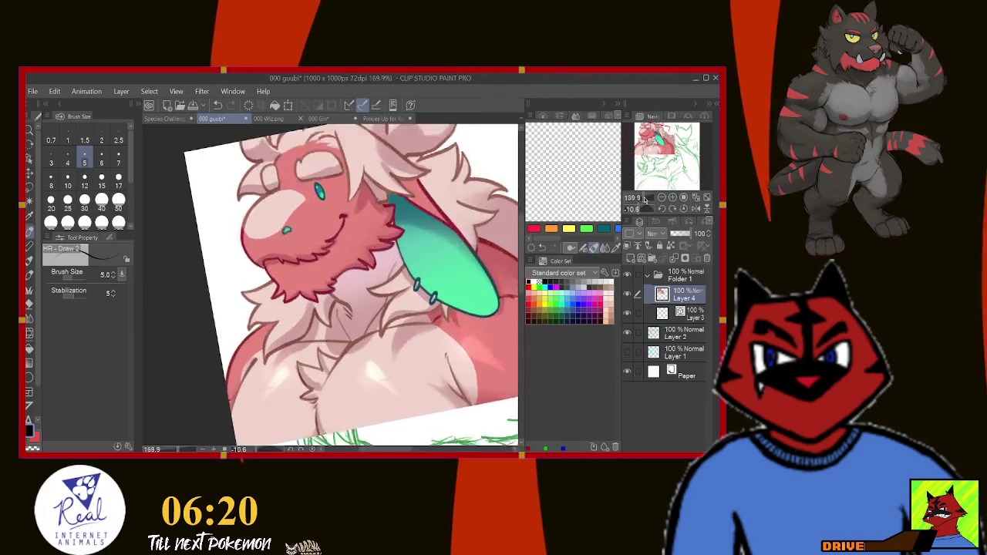
{"action": "scroll", "coordinate": [268, 229], "scroll_direction": "up", "scroll_amount": 1}
{"action": "left_click_drag", "start_coordinate": [231, 171], "coordinate": [242, 287]}
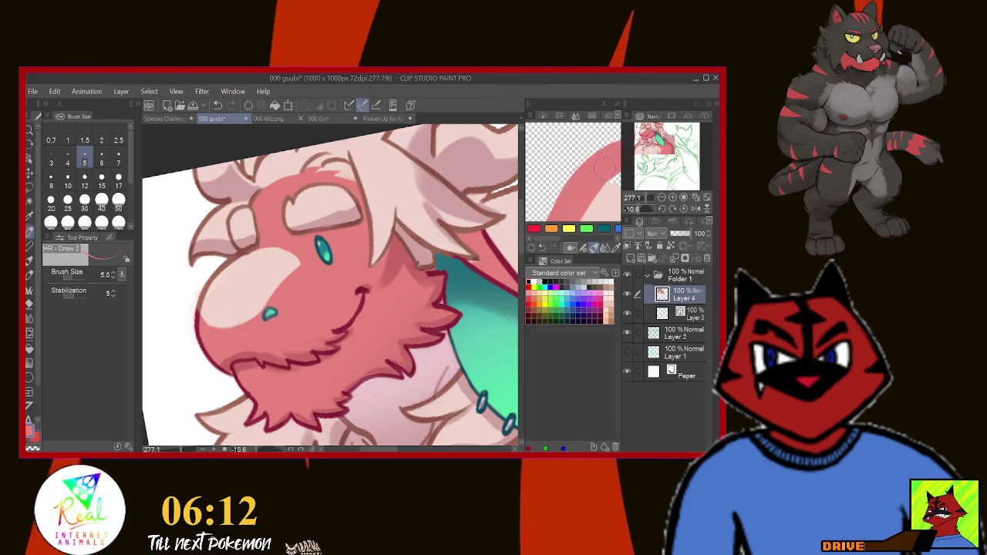
{"action": "left_click_drag", "start_coordinate": [588, 176], "coordinate": [571, 193]}
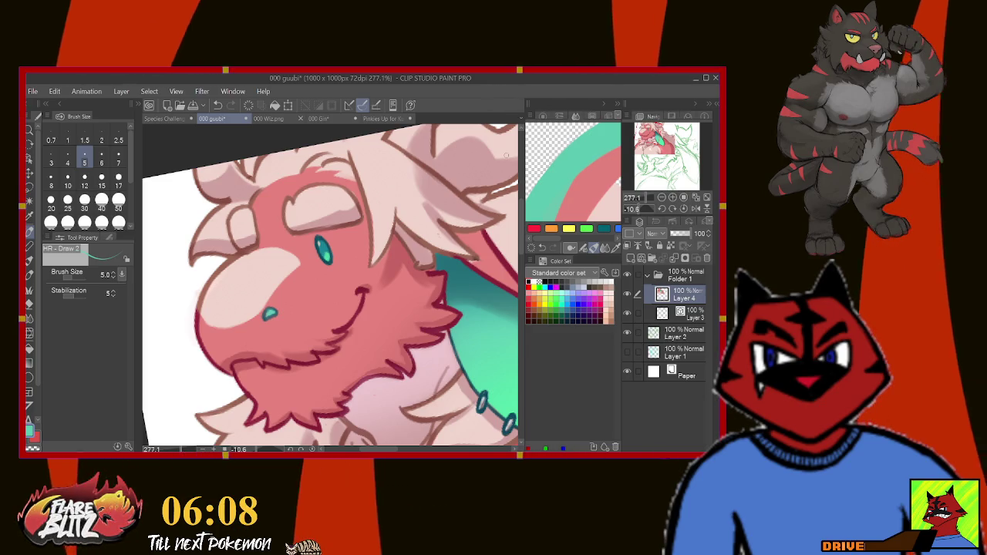
{"action": "left_click_drag", "start_coordinate": [465, 151], "coordinate": [295, 109]}
{"action": "mouse_move", "coordinate": [505, 442]}
{"action": "left_mouse_down"}
{"action": "mouse_move", "coordinate": [497, 219]}
{"action": "mouse_move", "coordinate": [463, 385]}
{"action": "left_mouse_up"}
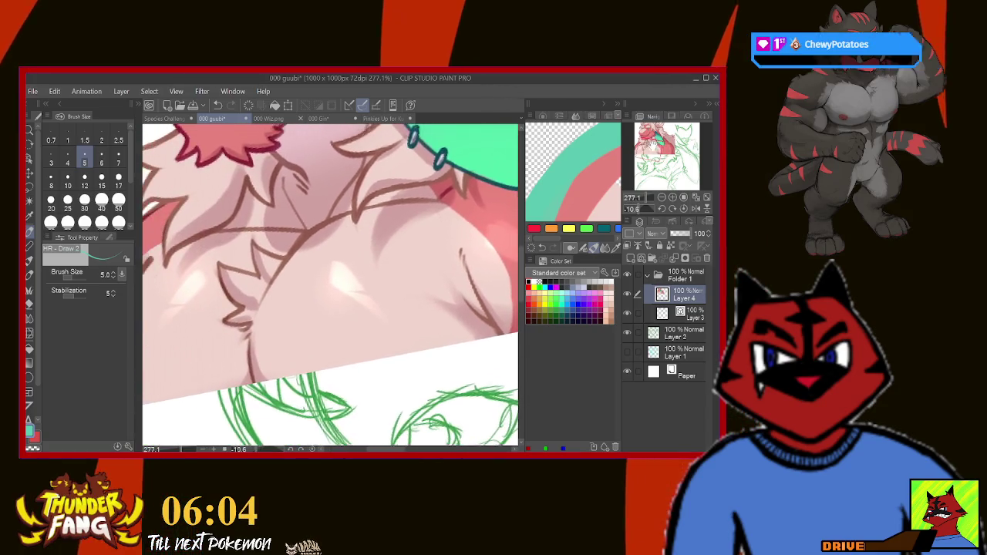
{"action": "left_click_drag", "start_coordinate": [332, 286], "coordinate": [356, 382]}
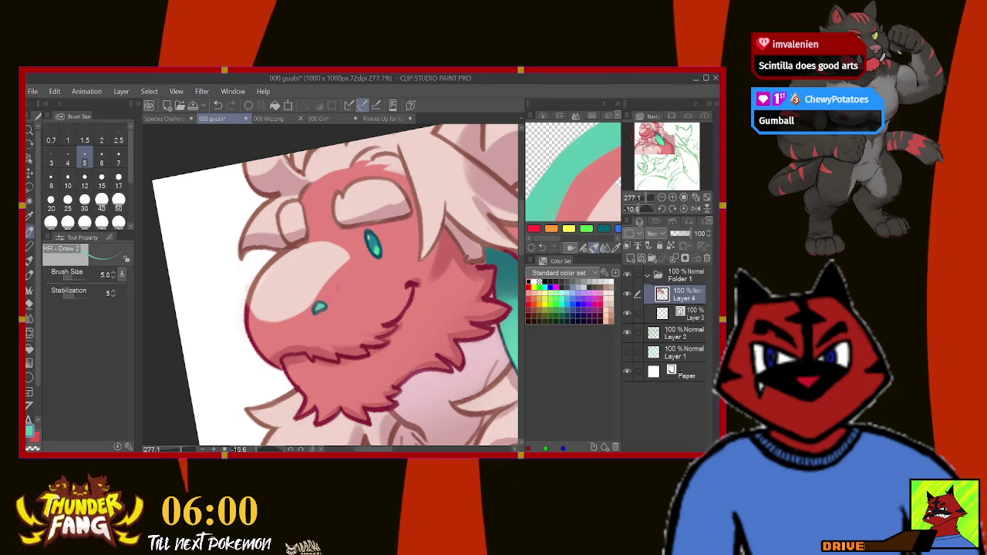
Eyedrop the teal eye colour, then zoom out and hide Layer 4.
{"action": "left_click", "coordinate": [381, 250], "text": "alt"}
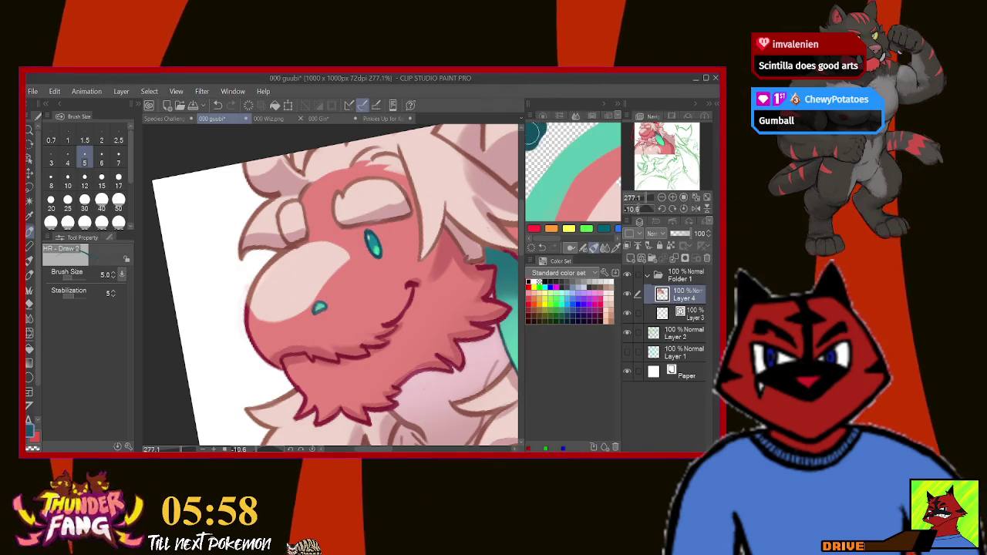
{"action": "left_click", "coordinate": [374, 239], "text": "alt"}
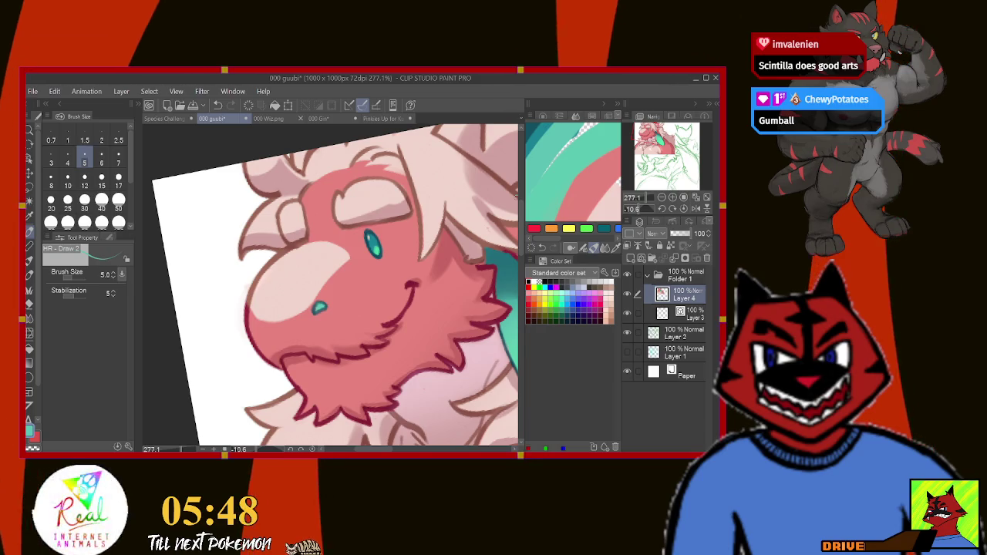
{"action": "left_click_drag", "start_coordinate": [674, 169], "coordinate": [679, 175]}
{"action": "scroll", "coordinate": [331, 293], "scroll_direction": "down", "scroll_amount": 10}
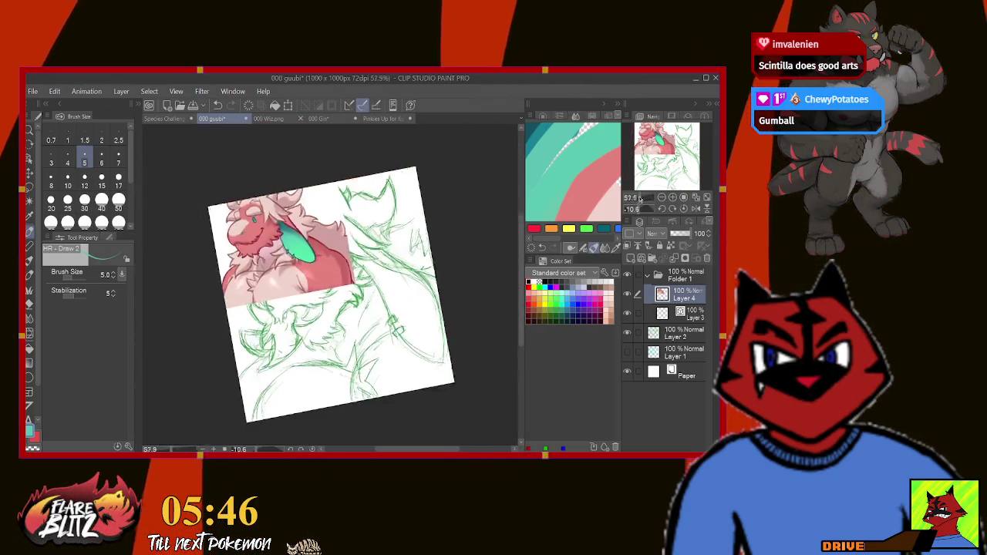
{"action": "left_click", "coordinate": [628, 294]}
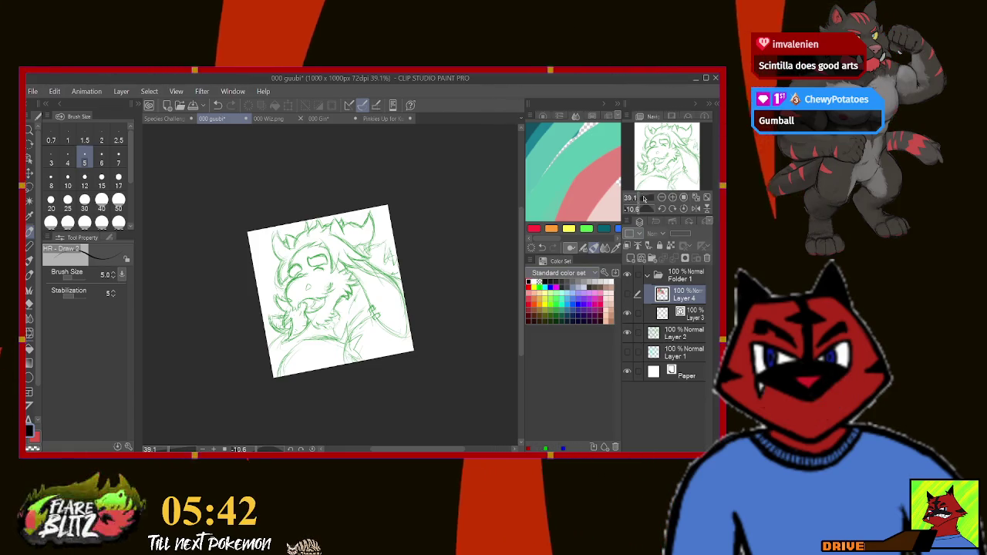
Move Layer 4 below the sketch layers and make Layer 3 active for inking.
{"action": "left_click_drag", "start_coordinate": [683, 294], "coordinate": [673, 354]}
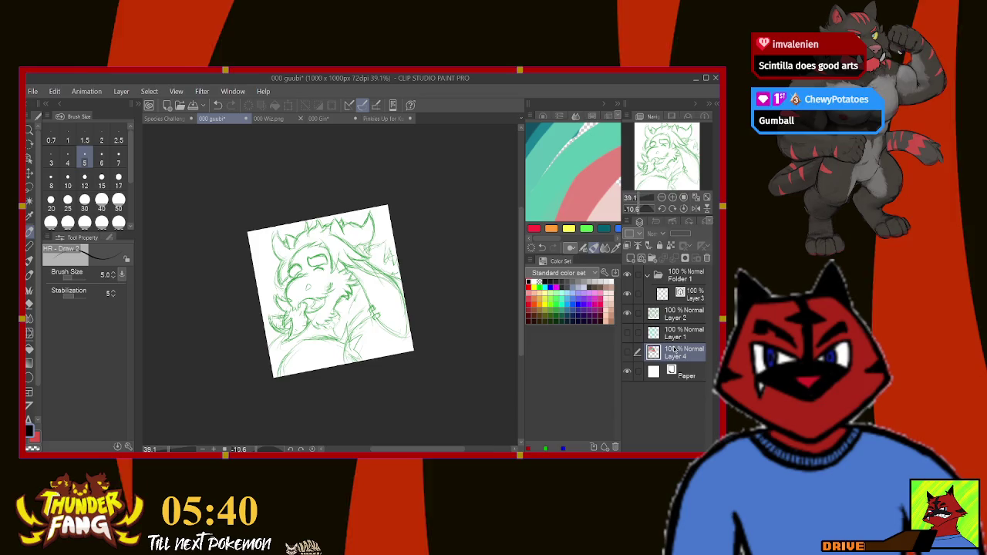
{"action": "scroll", "coordinate": [637, 195], "scroll_direction": "up", "scroll_amount": 5}
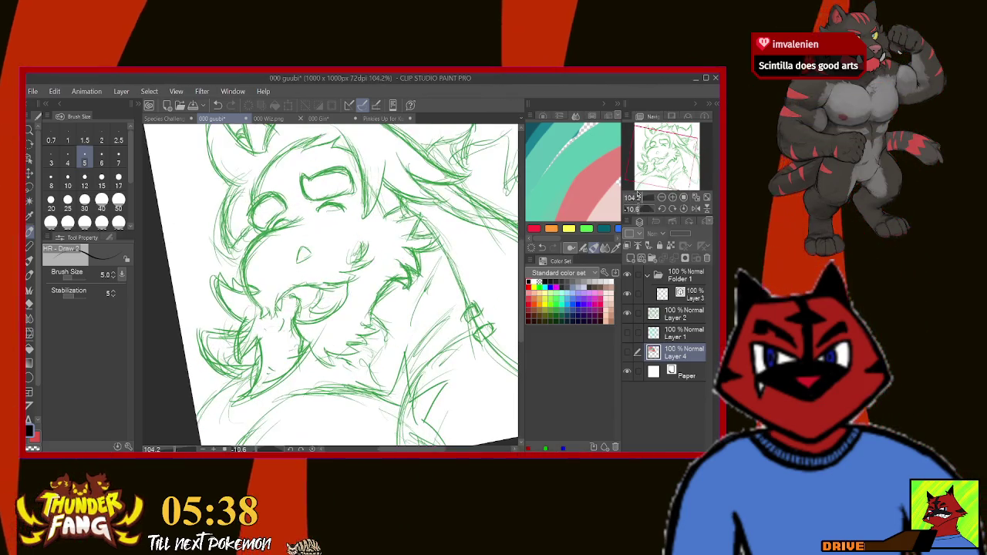
{"action": "left_click", "coordinate": [679, 298]}
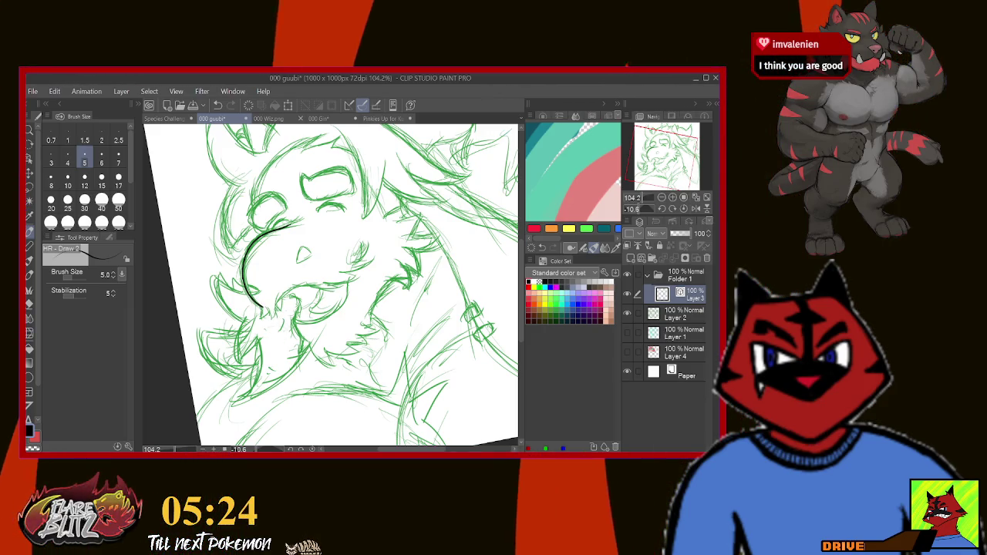
Ink the muzzle bottom, the cheek fur, and jagged fur below and right of the mouth.
{"action": "mouse_move", "coordinate": [260, 304]}
{"action": "left_mouse_down"}
{"action": "mouse_move", "coordinate": [274, 308]}
{"action": "mouse_move", "coordinate": [312, 287]}
{"action": "left_mouse_up"}
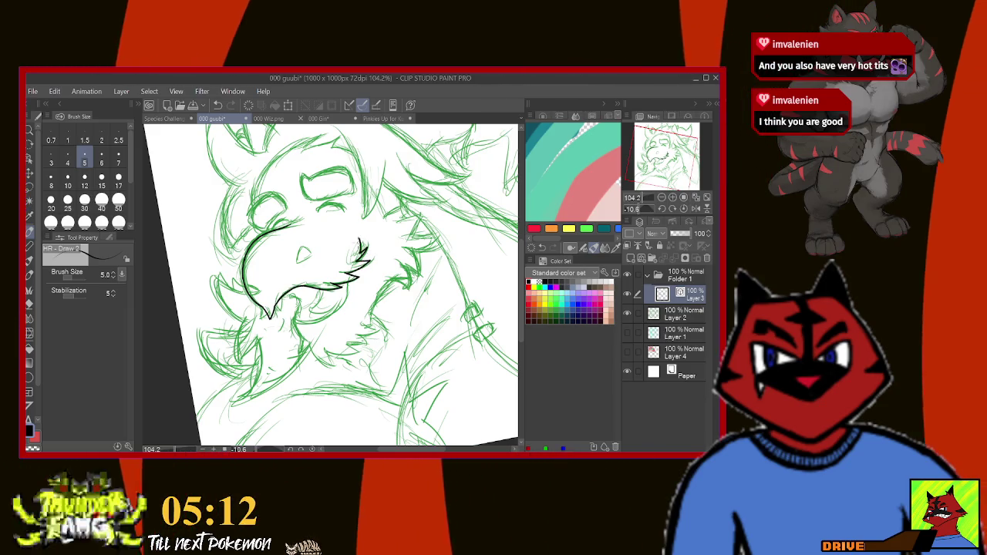
{"action": "left_click_drag", "start_coordinate": [362, 258], "coordinate": [359, 242]}
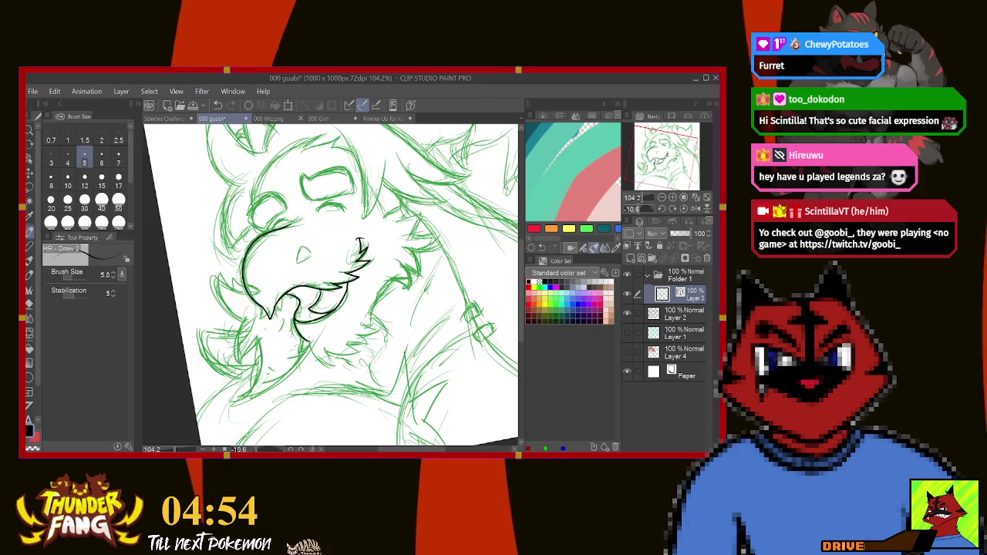
{"action": "mouse_move", "coordinate": [307, 345]}
{"action": "left_mouse_down"}
{"action": "mouse_move", "coordinate": [336, 364]}
{"action": "mouse_move", "coordinate": [360, 344]}
{"action": "left_mouse_up"}
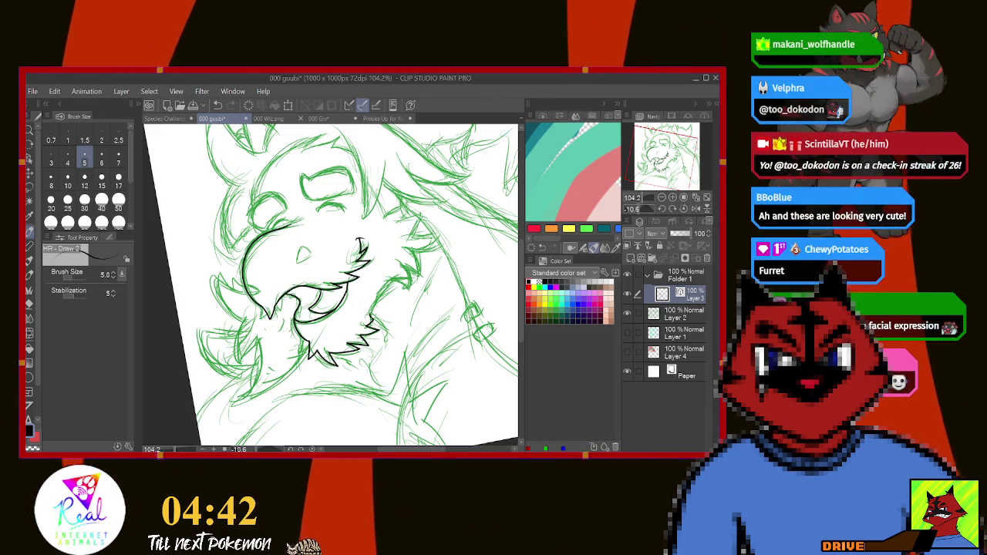
{"action": "left_click_drag", "start_coordinate": [402, 260], "coordinate": [411, 288]}
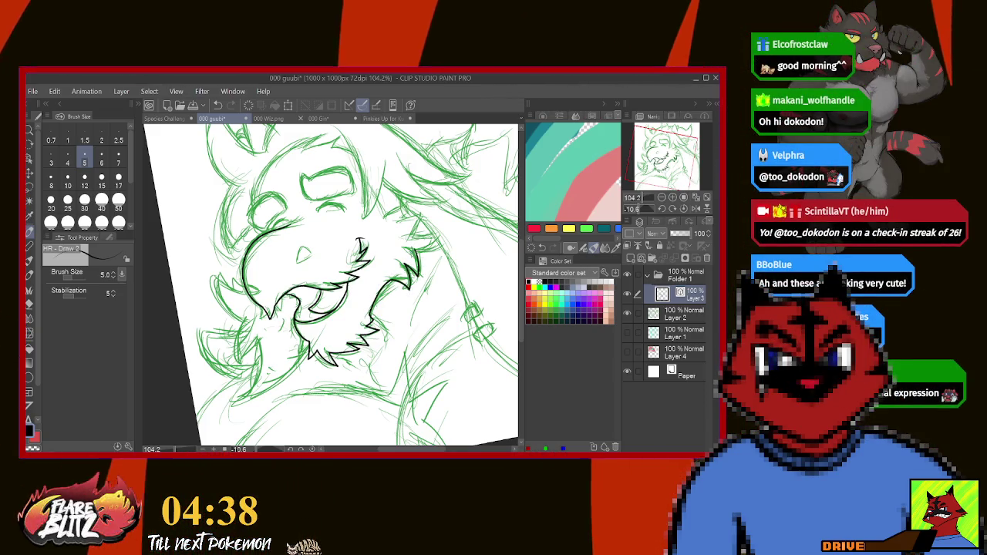
{"action": "left_click_drag", "start_coordinate": [332, 285], "coordinate": [405, 262]}
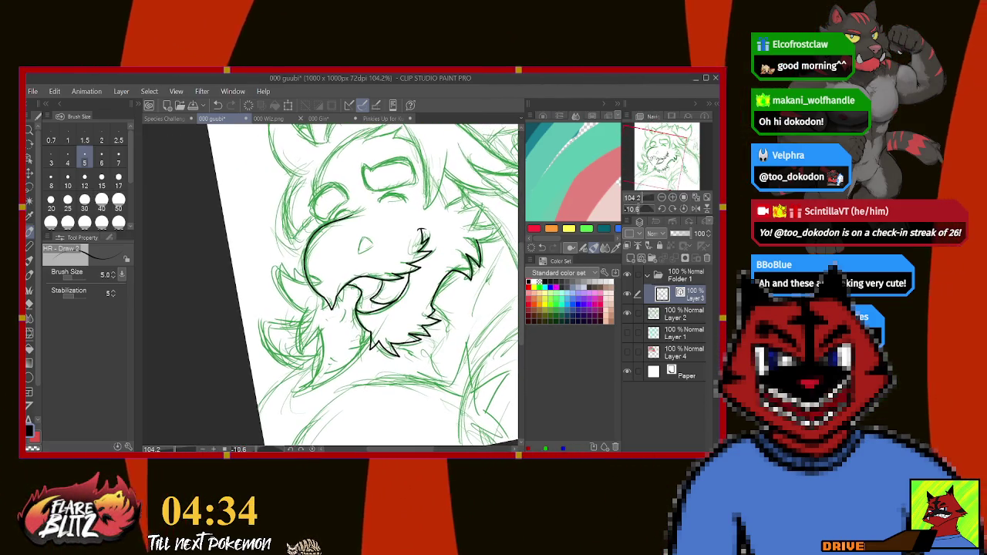
Ink the left face curve and the outline arc over the top of the head.
{"action": "left_click_drag", "start_coordinate": [432, 294], "coordinate": [366, 348]}
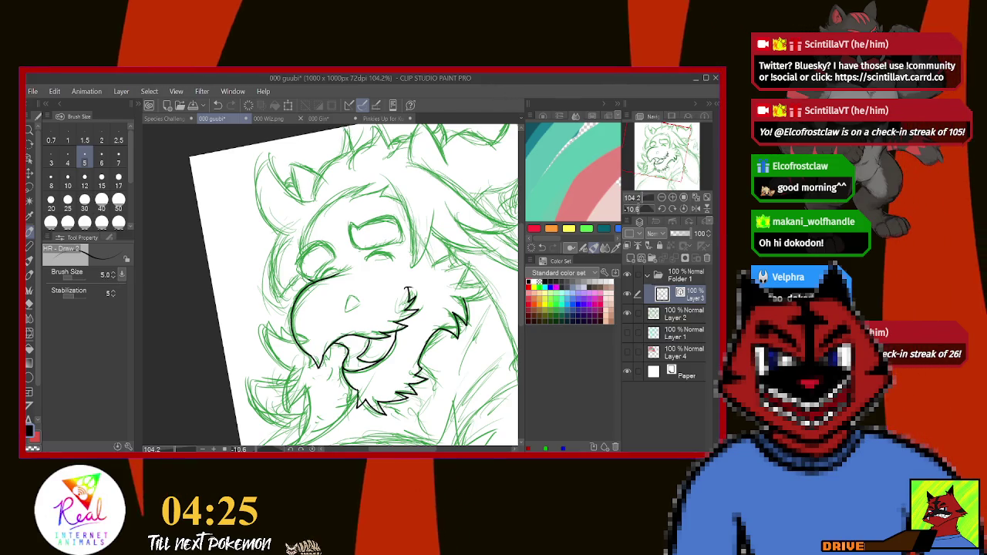
{"action": "left_click_drag", "start_coordinate": [298, 275], "coordinate": [333, 268]}
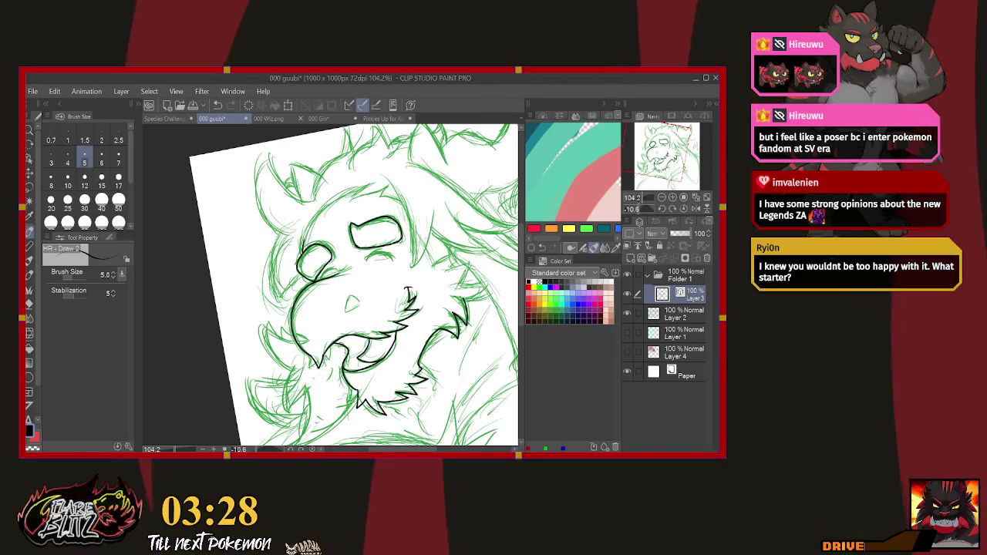
{"action": "left_click_drag", "start_coordinate": [305, 232], "coordinate": [397, 193]}
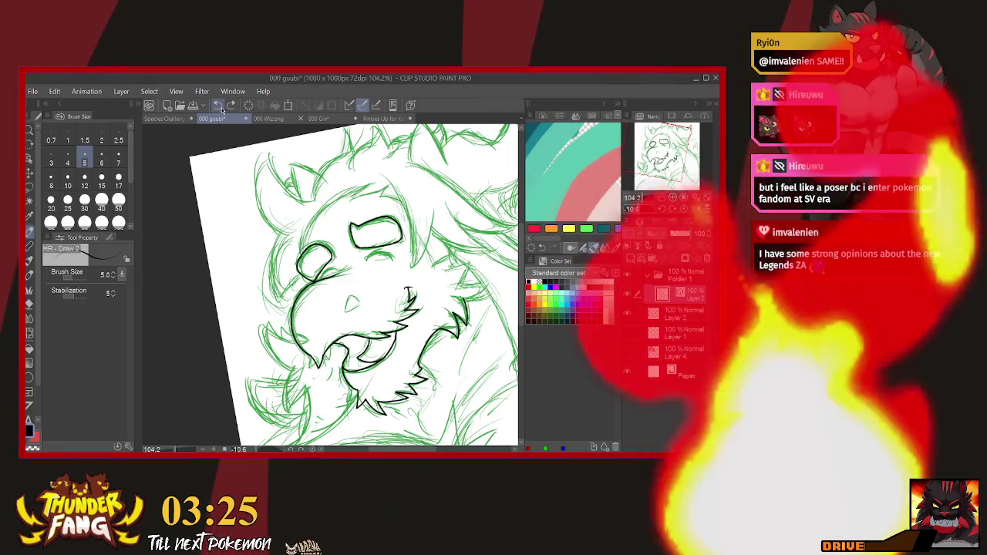
{"action": "mouse_move", "coordinate": [300, 231]}
{"action": "left_mouse_down"}
{"action": "mouse_move", "coordinate": [370, 185]}
{"action": "mouse_move", "coordinate": [389, 198]}
{"action": "left_mouse_up"}
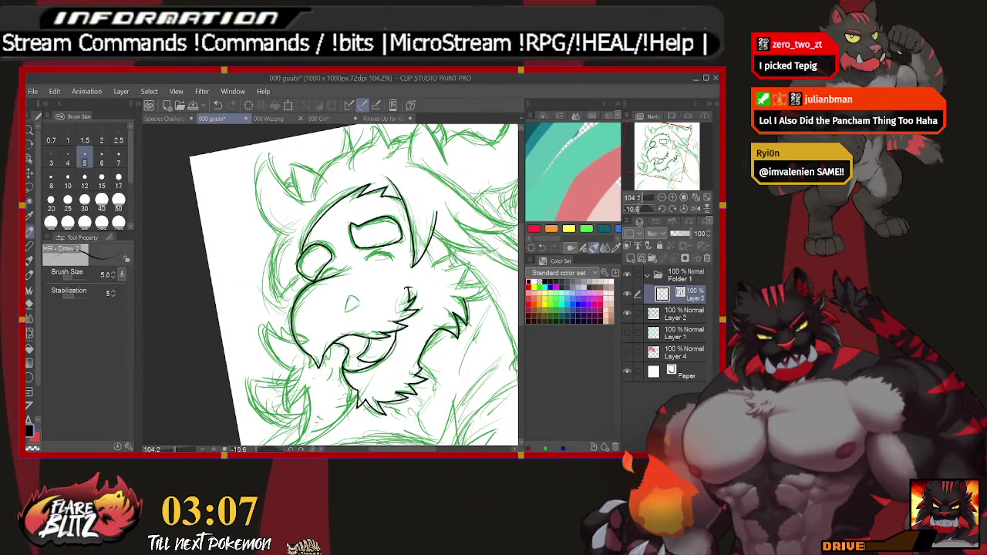
Ink the ear curve and the upper-left outline of the head.
{"action": "left_click_drag", "start_coordinate": [370, 293], "coordinate": [277, 302]}
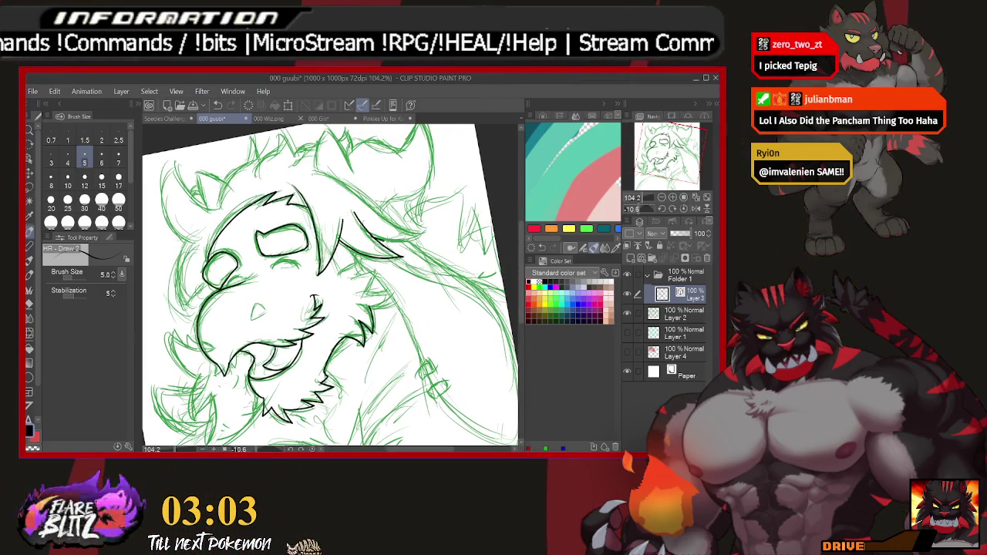
{"action": "left_click_drag", "start_coordinate": [310, 171], "coordinate": [354, 204]}
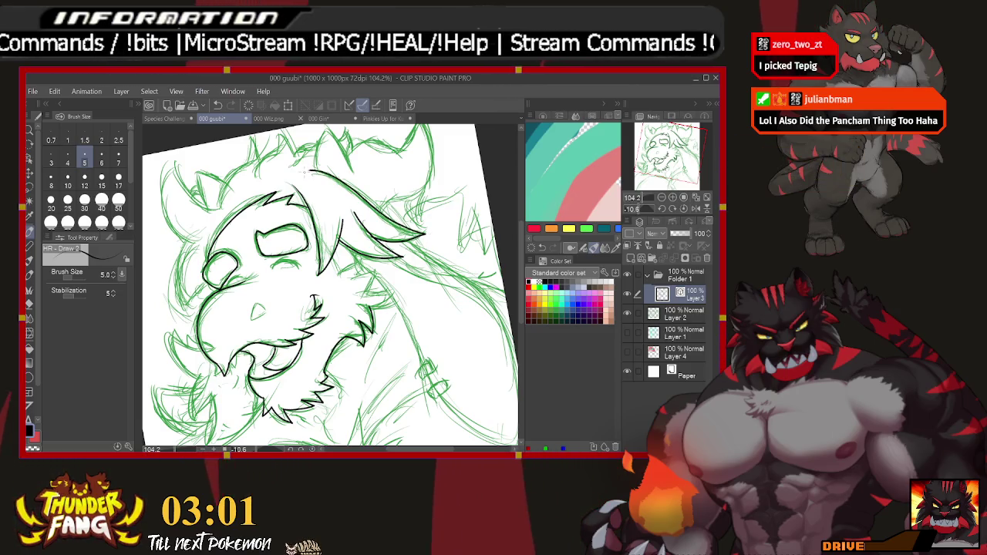
{"action": "mouse_move", "coordinate": [511, 196]}
{"action": "left_mouse_down"}
{"action": "mouse_move", "coordinate": [527, 163]}
{"action": "mouse_move", "coordinate": [623, 147]}
{"action": "left_mouse_up"}
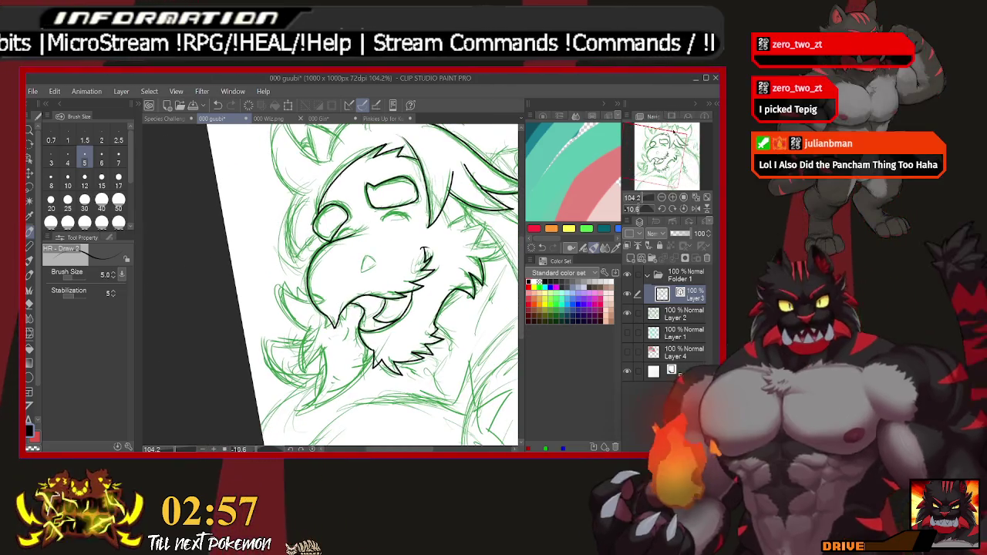
{"action": "scroll", "coordinate": [355, 285], "scroll_direction": "up", "scroll_amount": 3}
{"action": "left_click_drag", "start_coordinate": [272, 217], "coordinate": [268, 254]}
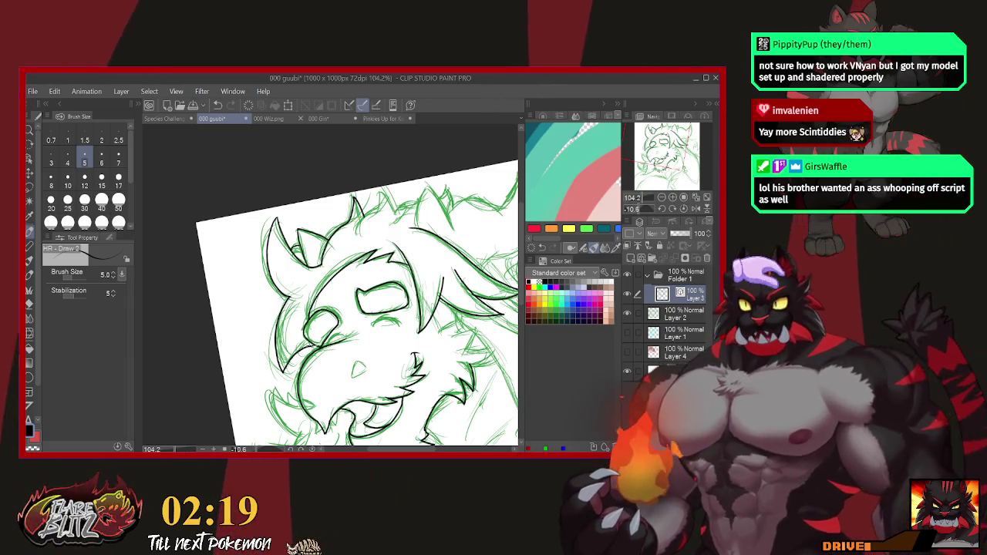
Draw spiky fur near the shoulder and bring the arm into view.
{"action": "scroll", "coordinate": [351, 286], "scroll_direction": "down", "scroll_amount": 3}
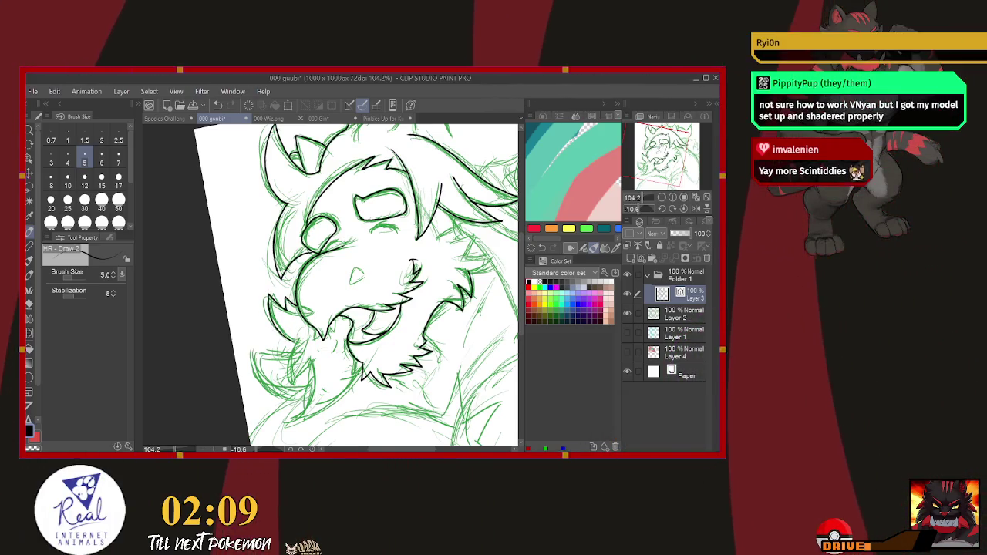
{"action": "scroll", "coordinate": [355, 285], "scroll_direction": "down", "scroll_amount": 5}
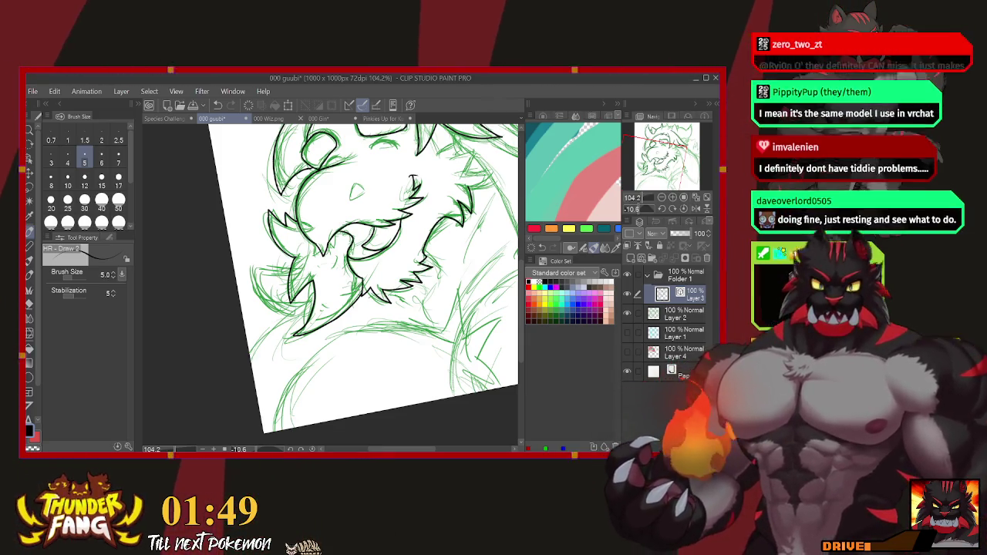
{"action": "mouse_move", "coordinate": [362, 278]}
{"action": "left_mouse_down"}
{"action": "mouse_move", "coordinate": [346, 292]}
{"action": "mouse_move", "coordinate": [280, 216]}
{"action": "left_mouse_up"}
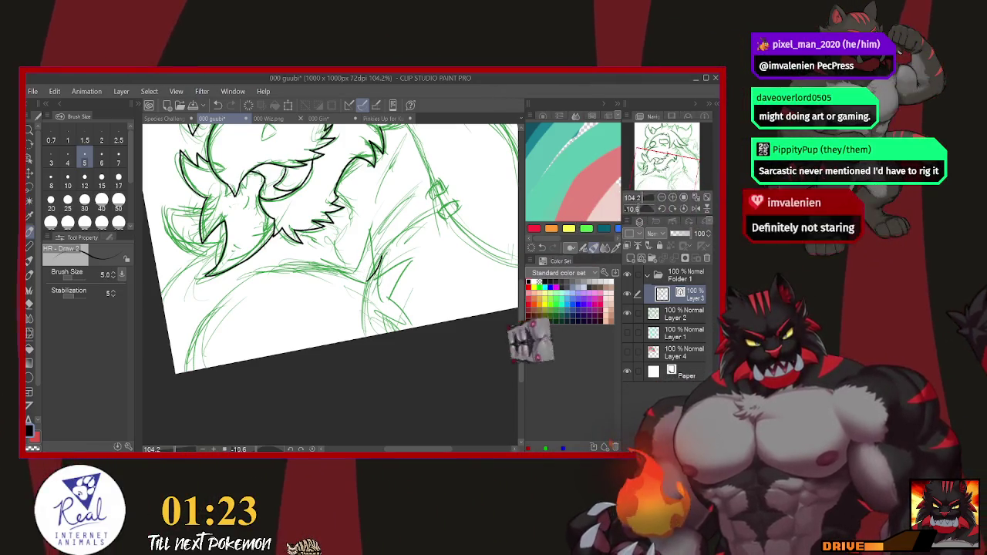
{"action": "left_click_drag", "start_coordinate": [380, 261], "coordinate": [407, 295]}
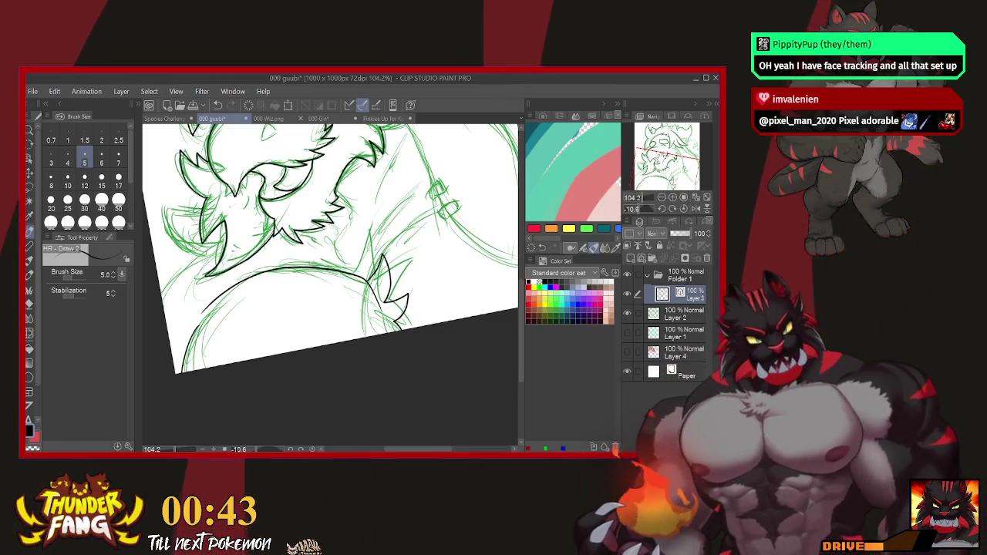
{"action": "left_click_drag", "start_coordinate": [385, 301], "coordinate": [200, 309]}
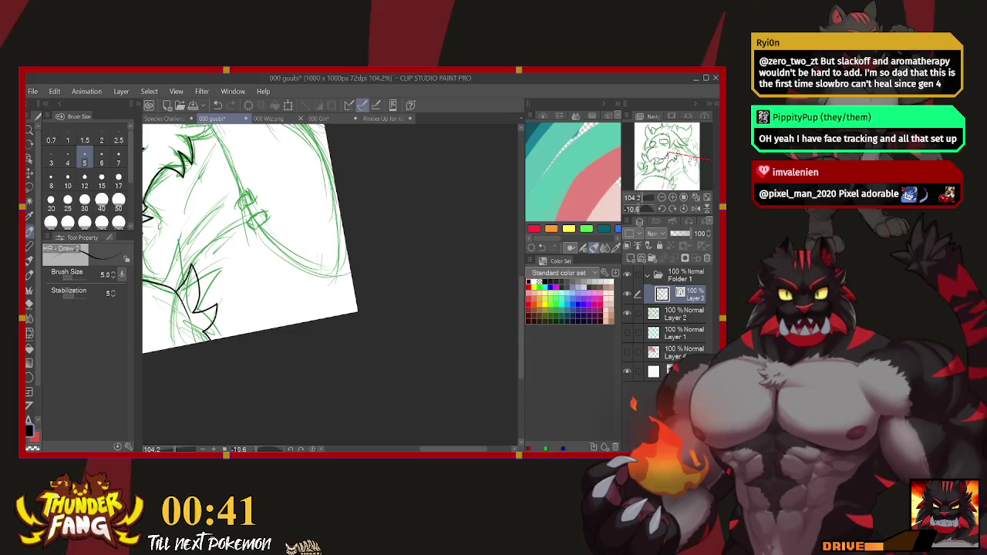
Pan and zoom in on the arm running down from the shoulder.
{"action": "scroll", "coordinate": [250, 246], "scroll_direction": "up", "scroll_amount": 1}
{"action": "left_click_drag", "start_coordinate": [255, 247], "coordinate": [301, 227]}
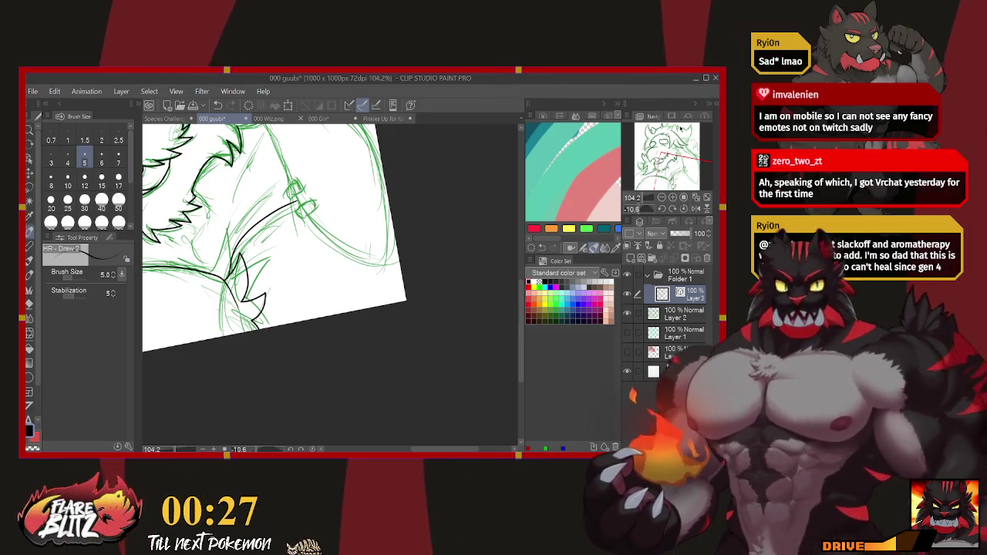
{"action": "scroll", "coordinate": [332, 278], "scroll_direction": "up", "scroll_amount": 3}
{"action": "scroll", "coordinate": [273, 286], "scroll_direction": "up", "scroll_amount": 2}
{"action": "scroll", "coordinate": [273, 285], "scroll_direction": "up", "scroll_amount": 2}
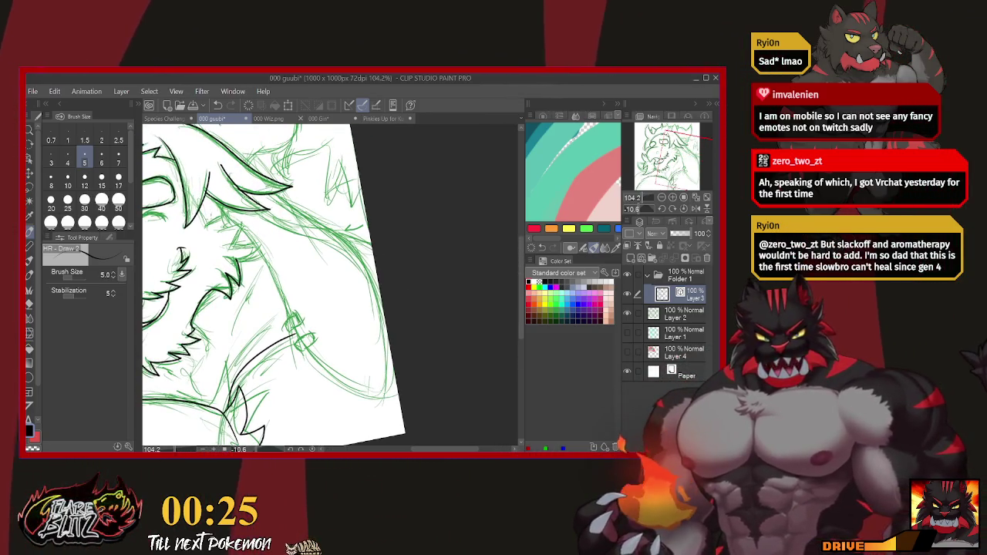
{"action": "scroll", "coordinate": [293, 285], "scroll_direction": "up", "scroll_amount": 2}
{"action": "scroll", "coordinate": [293, 286], "scroll_direction": "up", "scroll_amount": 2}
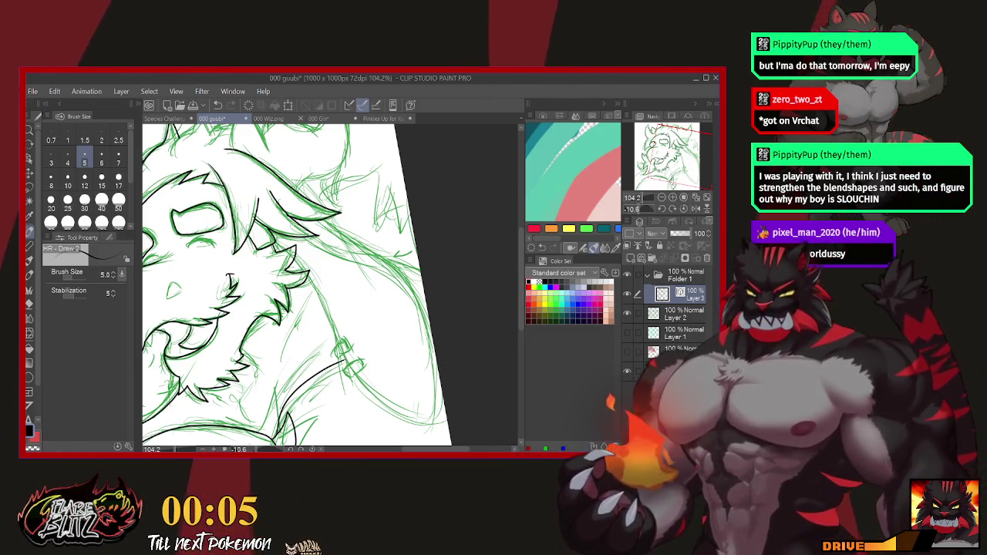
Follow the arm's outer contour down past the wristband, then return to the face.
{"action": "left_click_drag", "start_coordinate": [308, 285], "coordinate": [282, 270]}
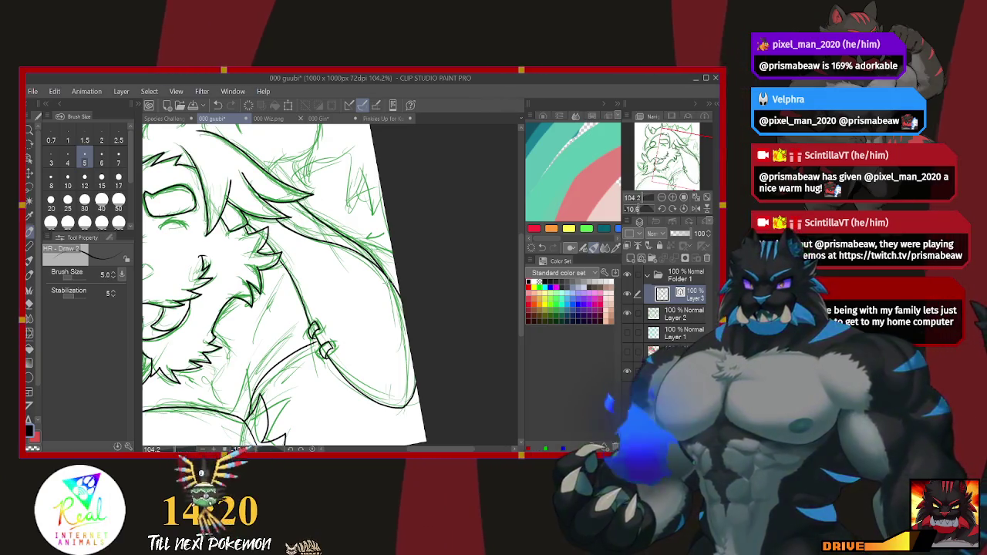
{"action": "left_click_drag", "start_coordinate": [231, 232], "coordinate": [355, 351]}
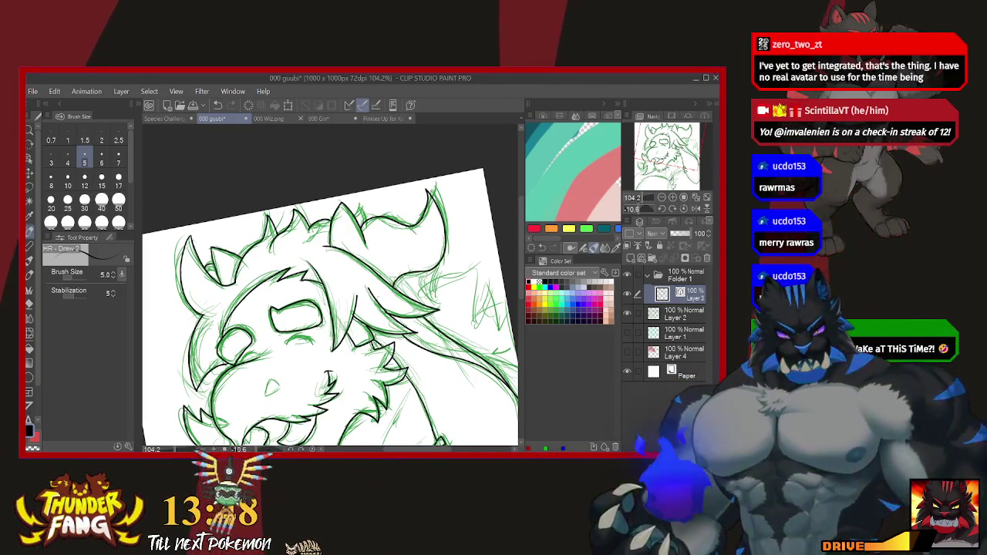
Ink a fur spike on the right of the head, undoing and redoing it.
{"action": "left_click_drag", "start_coordinate": [424, 282], "coordinate": [482, 266]}
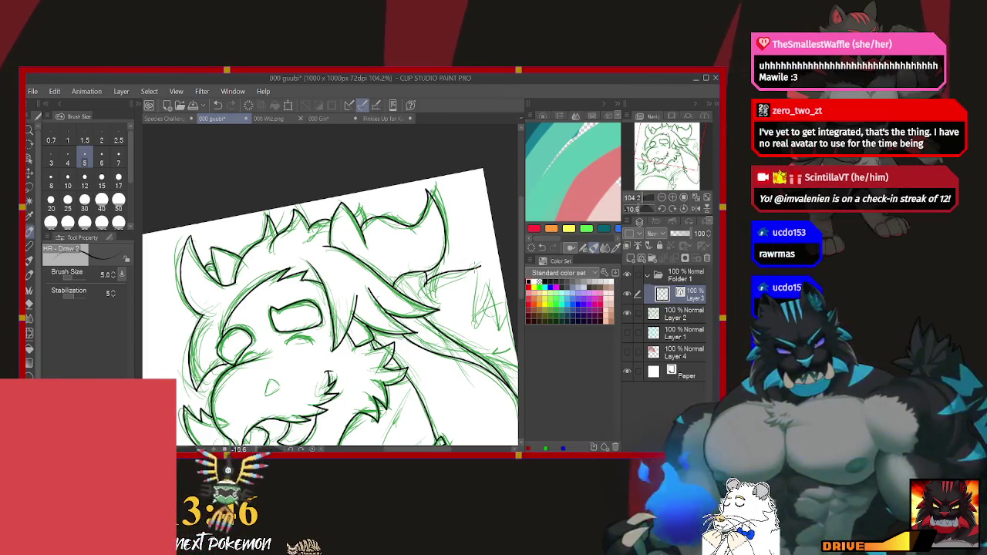
{"action": "left_click", "coordinate": [217, 105]}
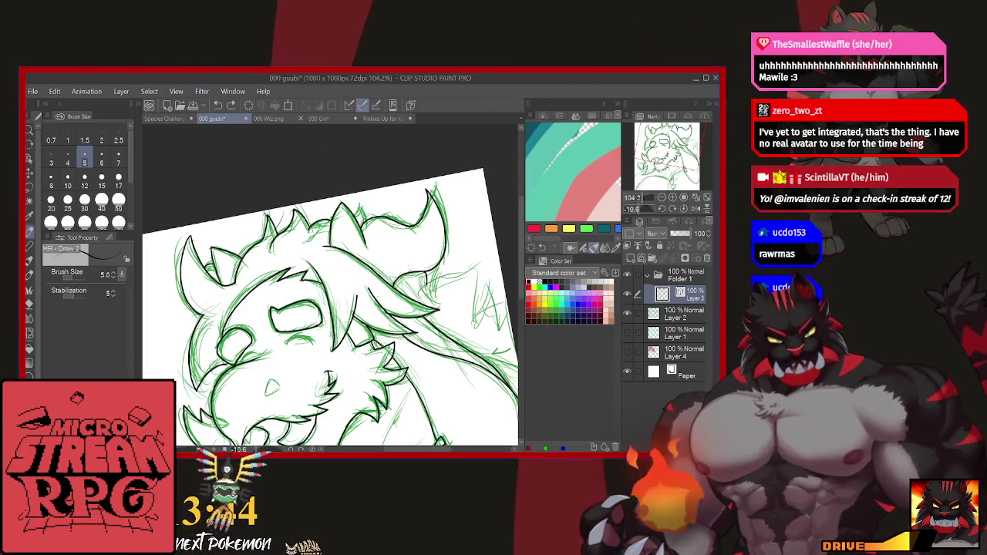
{"action": "key", "text": "ctrl+y"}
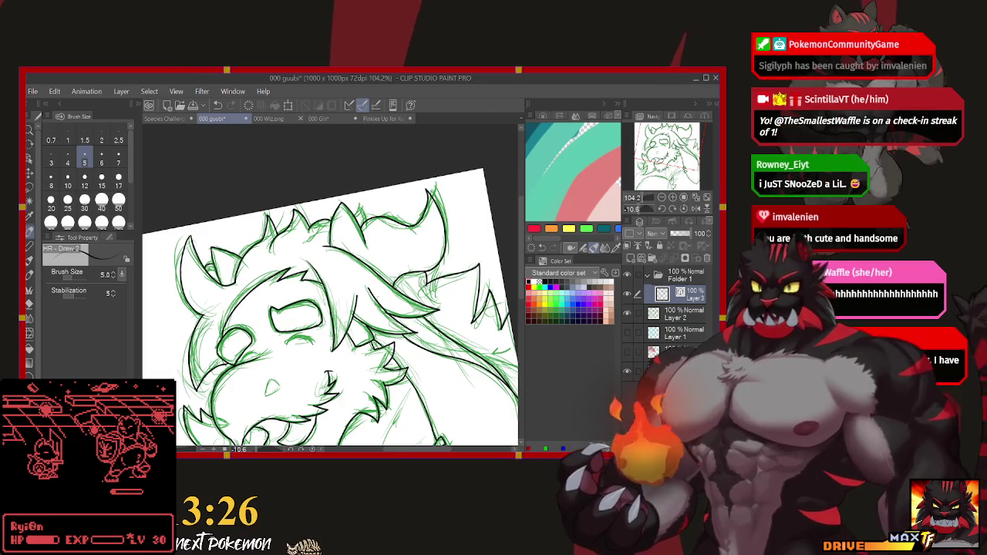
Pan over the lower sketch toward the shoulder and pick the Lasso selection tool.
{"action": "left_click_drag", "start_coordinate": [331, 347], "coordinate": [380, 252]}
{"action": "left_click_drag", "start_coordinate": [332, 308], "coordinate": [274, 218]}
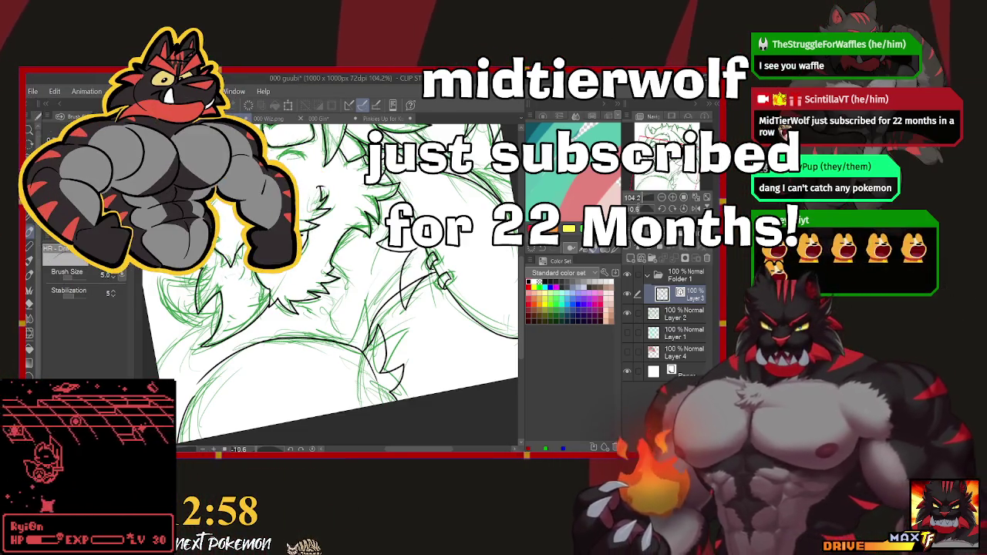
{"action": "left_click", "coordinate": [28, 192]}
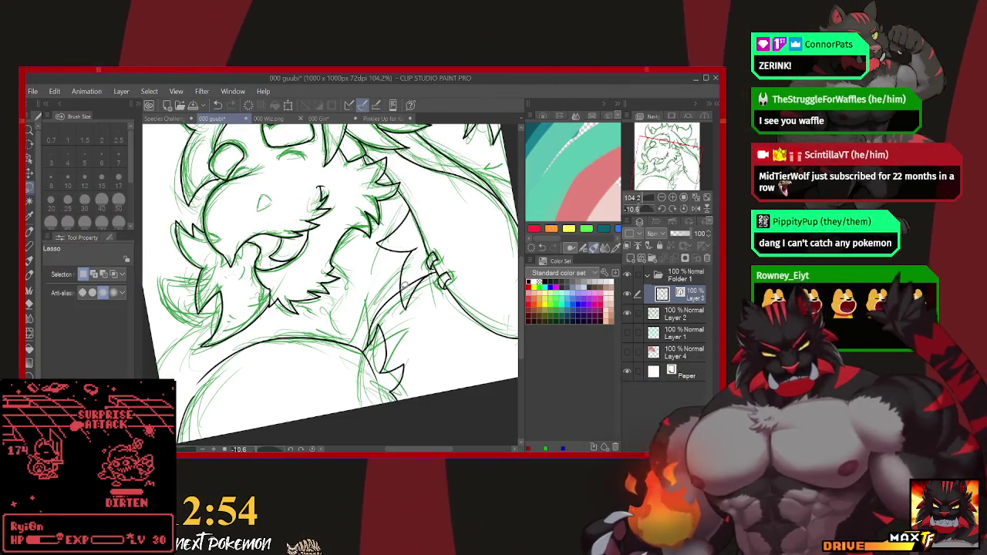
Lasso areas around the wristband at about 277% zoom, then return to the HR - Draw pen.
{"action": "left_click_drag", "start_coordinate": [425, 273], "coordinate": [403, 287]}
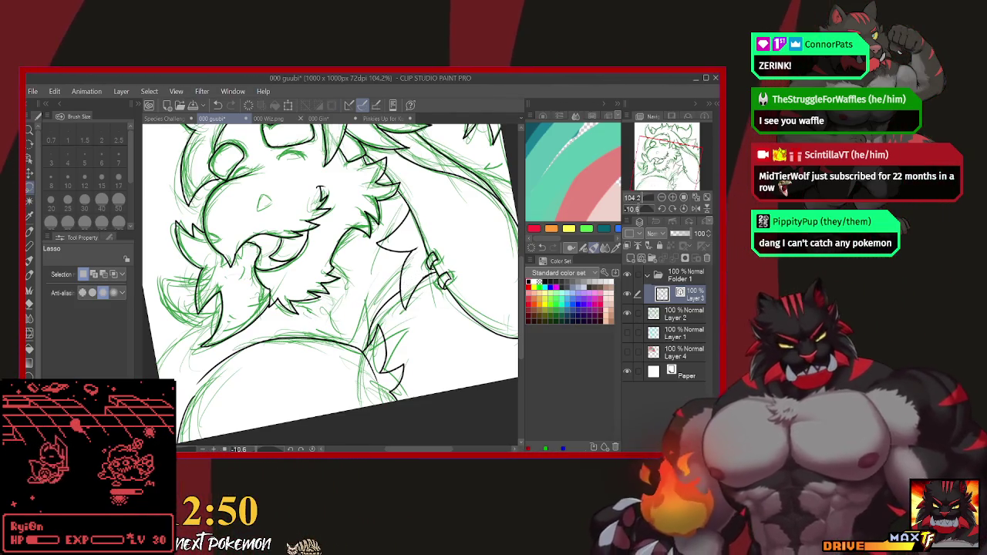
{"action": "scroll", "coordinate": [646, 199], "scroll_direction": "up", "scroll_amount": 1}
{"action": "scroll", "coordinate": [646, 199], "scroll_direction": "up", "scroll_amount": 2}
{"action": "scroll", "coordinate": [646, 199], "scroll_direction": "up", "scroll_amount": 2}
{"action": "scroll", "coordinate": [646, 199], "scroll_direction": "up", "scroll_amount": 1}
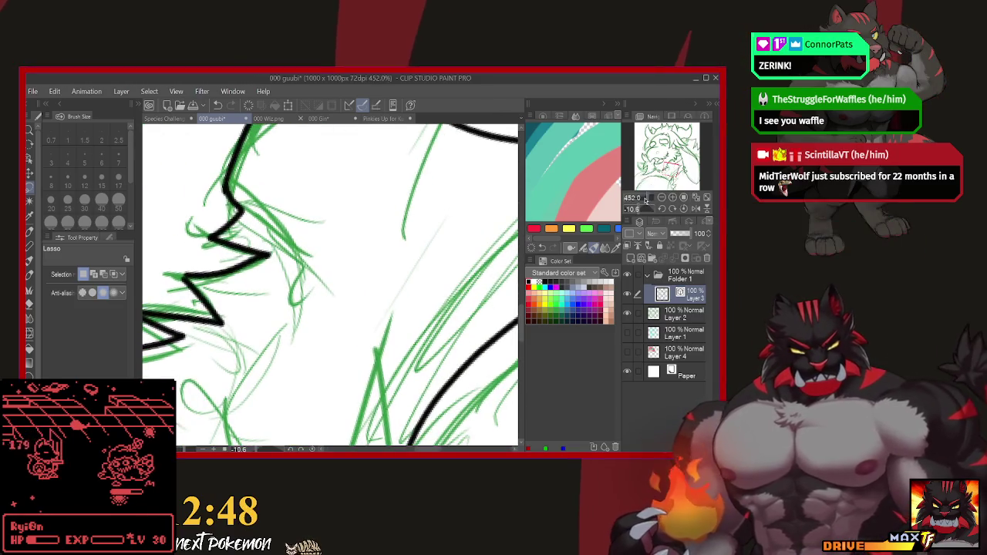
{"action": "scroll", "coordinate": [647, 199], "scroll_direction": "down", "scroll_amount": 1}
{"action": "scroll", "coordinate": [646, 199], "scroll_direction": "down", "scroll_amount": 2}
{"action": "scroll", "coordinate": [646, 199], "scroll_direction": "down", "scroll_amount": 2}
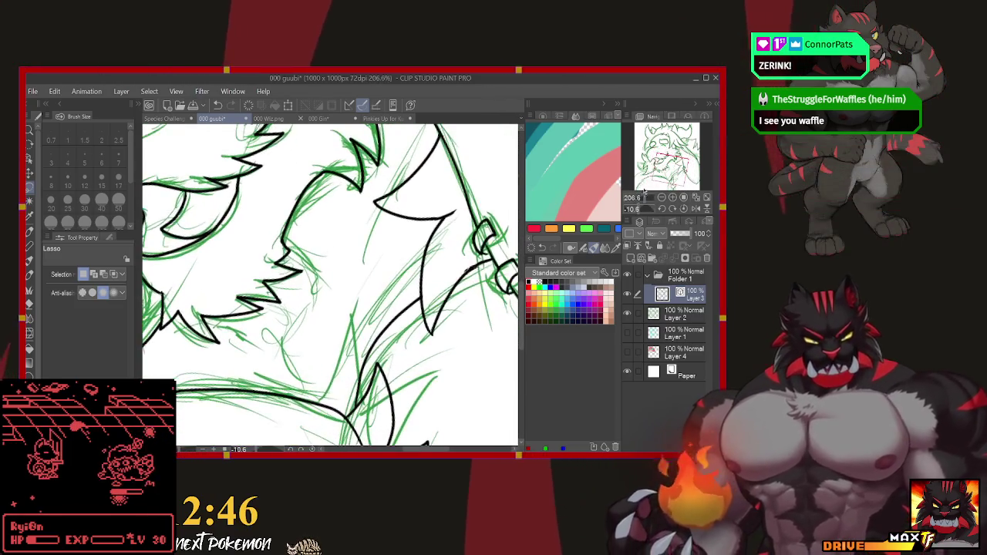
{"action": "scroll", "coordinate": [647, 199], "scroll_direction": "up", "scroll_amount": 1}
{"action": "scroll", "coordinate": [644, 199], "scroll_direction": "up", "scroll_amount": 1}
{"action": "scroll", "coordinate": [642, 199], "scroll_direction": "up", "scroll_amount": 1}
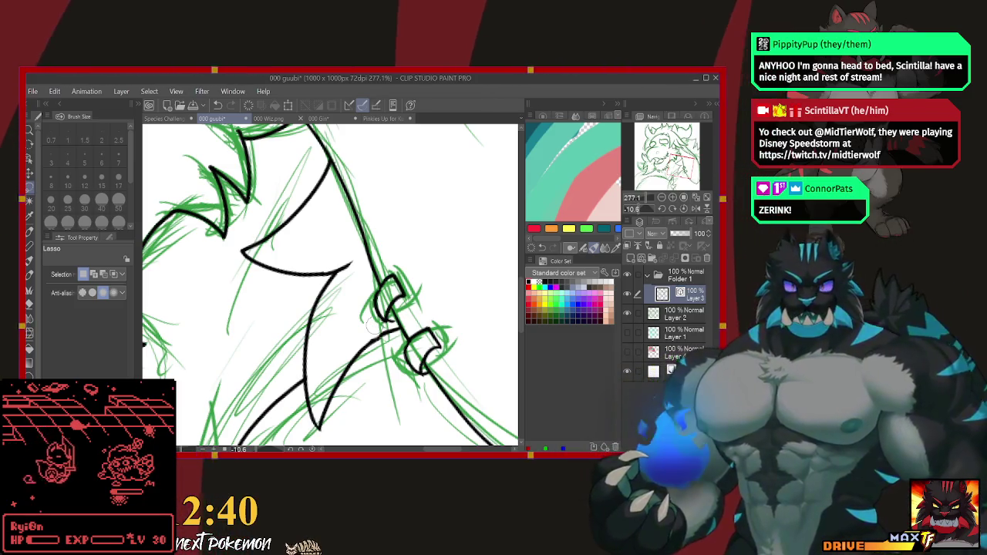
{"action": "left_click_drag", "start_coordinate": [377, 333], "coordinate": [267, 349]}
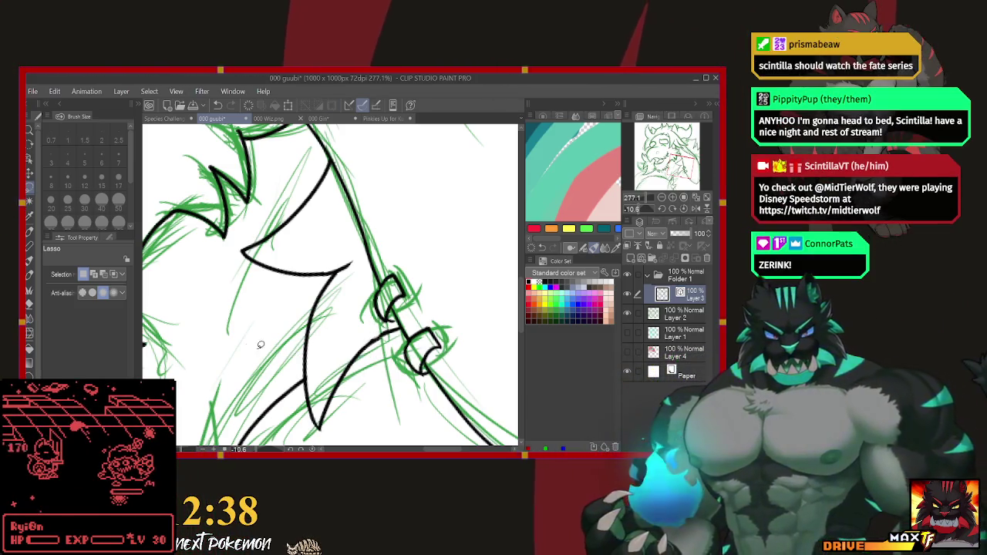
{"action": "key", "text": "p"}
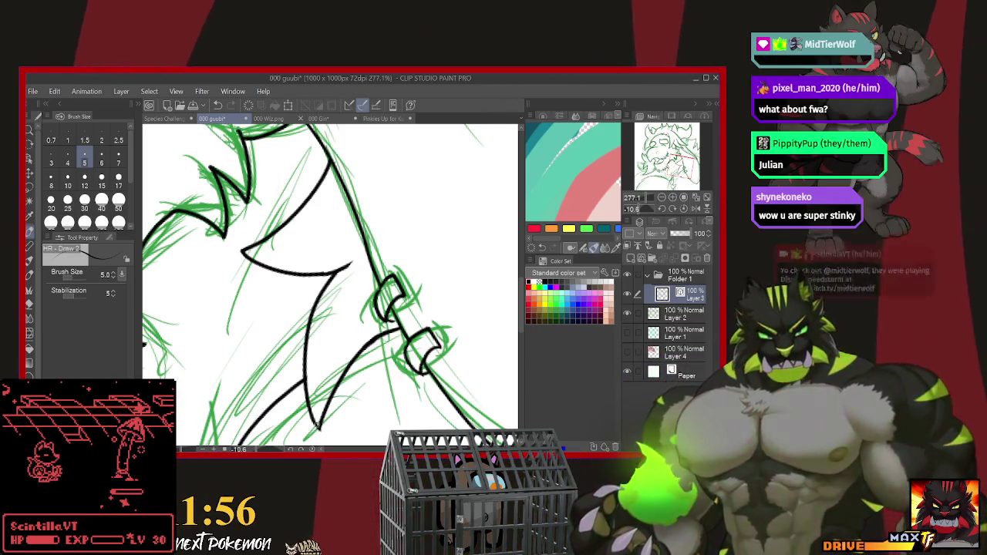
{"action": "left_click_drag", "start_coordinate": [318, 434], "coordinate": [463, 347]}
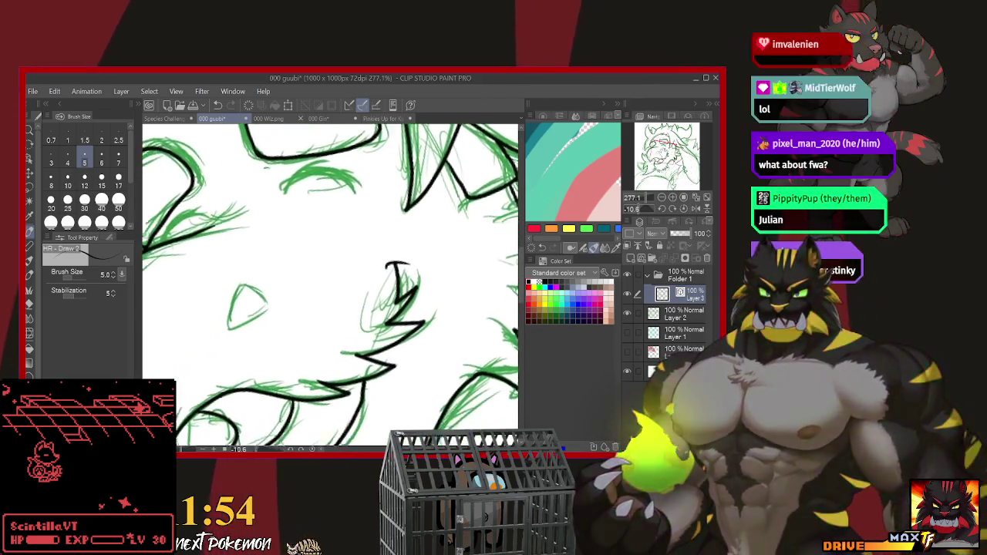
{"action": "left_click_drag", "start_coordinate": [331, 293], "coordinate": [416, 309]}
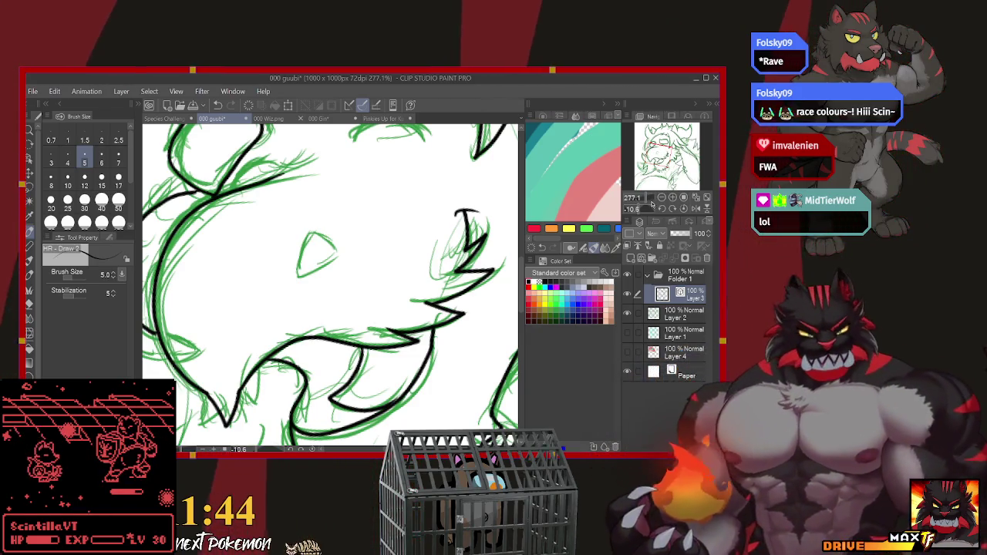
{"action": "left_click_drag", "start_coordinate": [653, 205], "coordinate": [642, 199]}
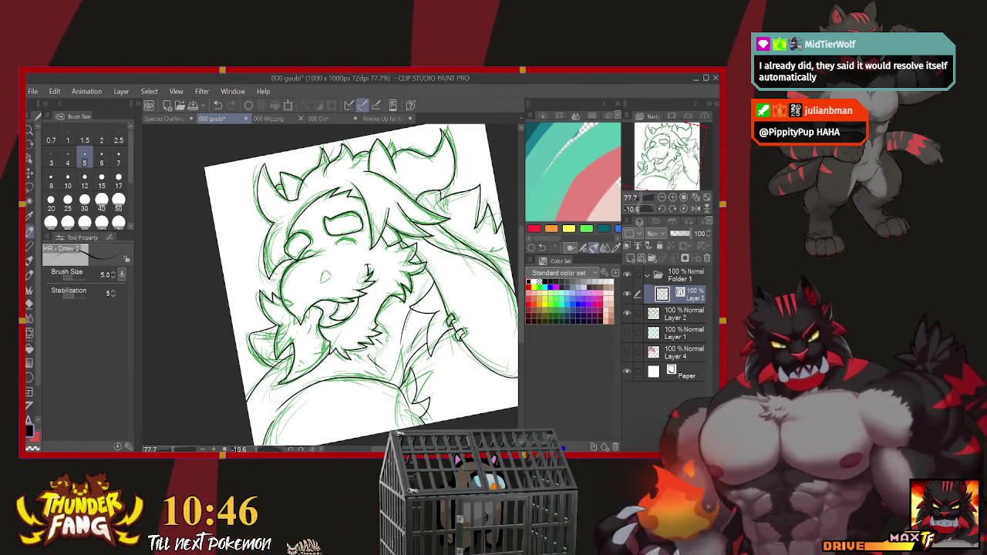
{"action": "scroll", "coordinate": [355, 278], "scroll_direction": "down", "scroll_amount": 1}
{"action": "scroll", "coordinate": [355, 278], "scroll_direction": "down", "scroll_amount": 4}
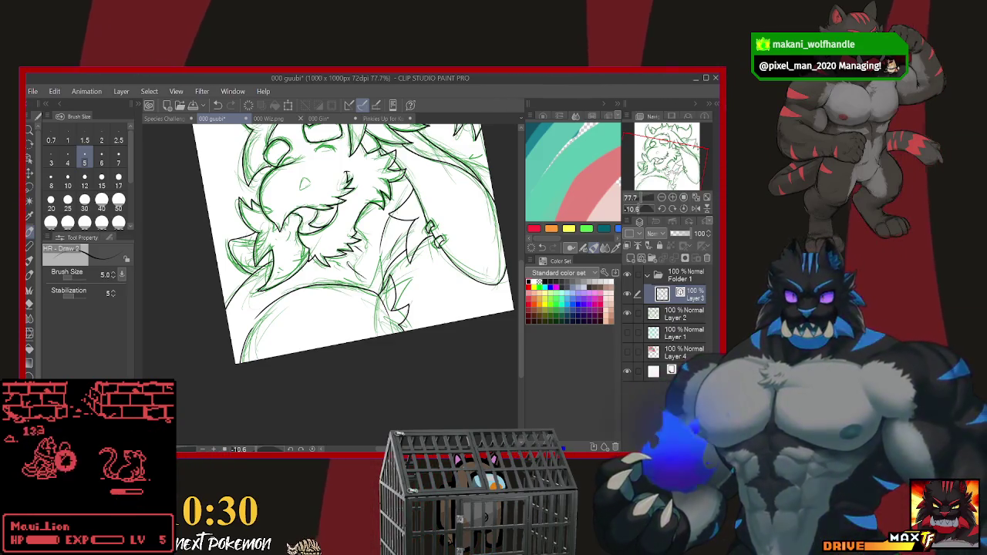
{"action": "scroll", "coordinate": [355, 262], "scroll_direction": "up", "scroll_amount": 3}
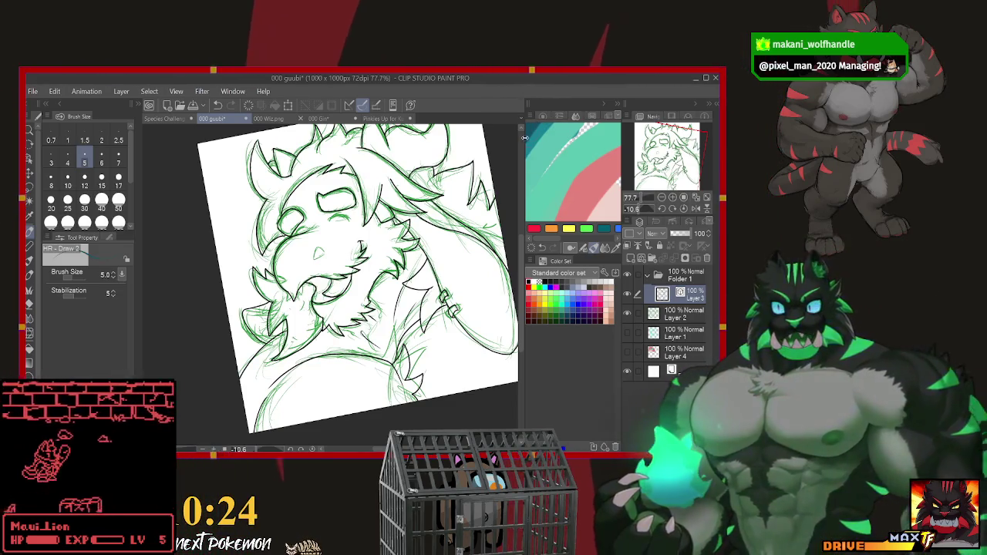
{"action": "left_click_drag", "start_coordinate": [432, 193], "coordinate": [401, 231]}
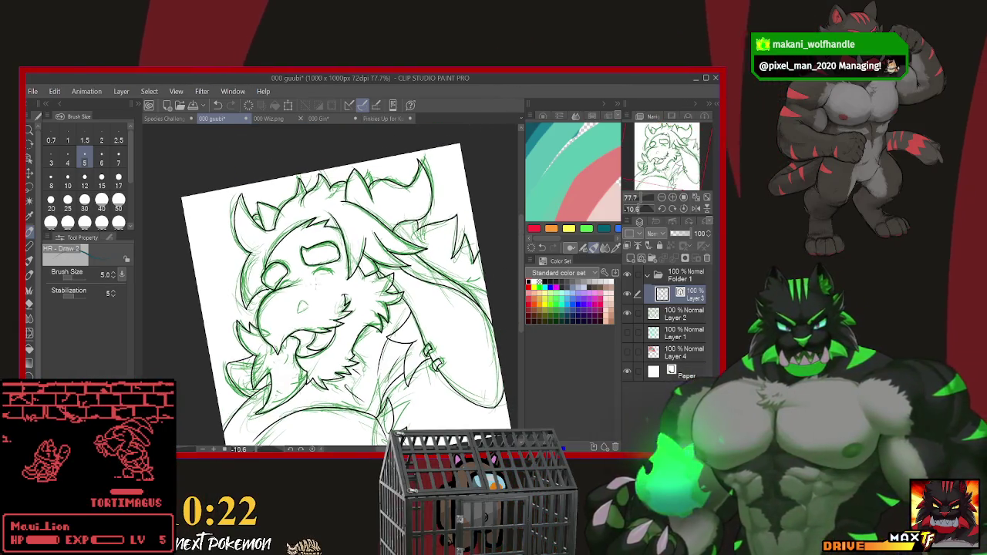
{"action": "scroll", "coordinate": [332, 286], "scroll_direction": "up", "scroll_amount": 5}
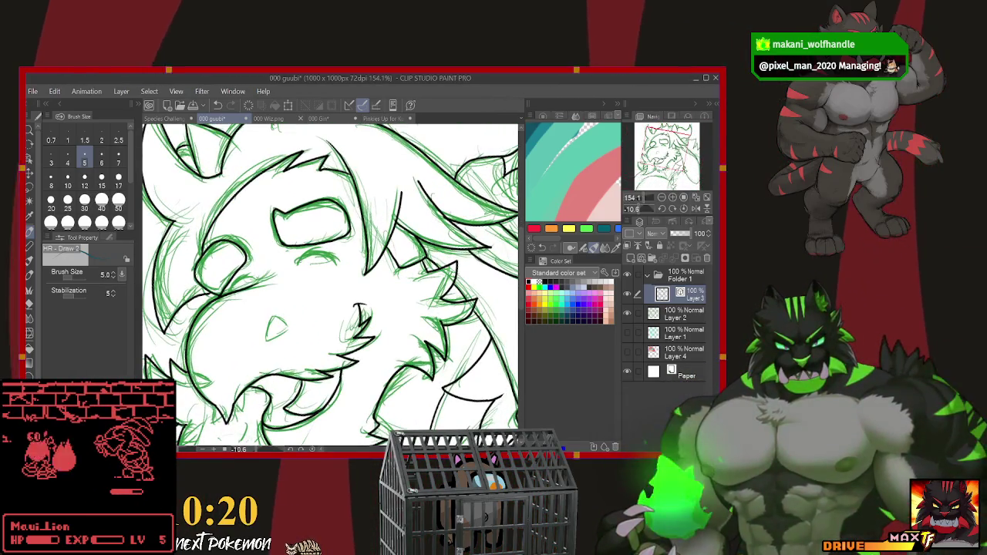
Ink a teal line under the closed eye at brush size 8, then return the brush to size 5.
{"action": "left_click", "coordinate": [51, 182]}
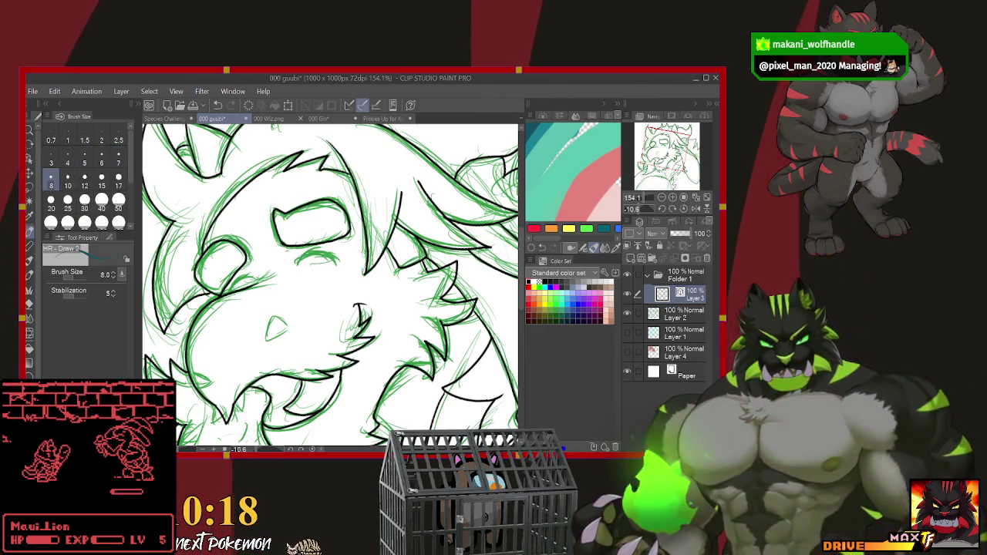
{"action": "left_click_drag", "start_coordinate": [296, 263], "coordinate": [336, 256]}
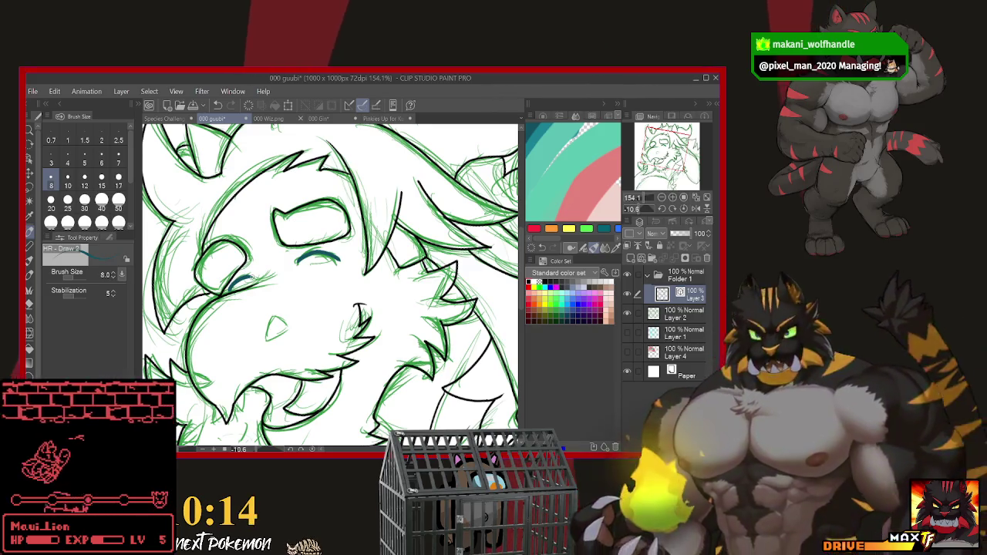
{"action": "left_click", "coordinate": [84, 160]}
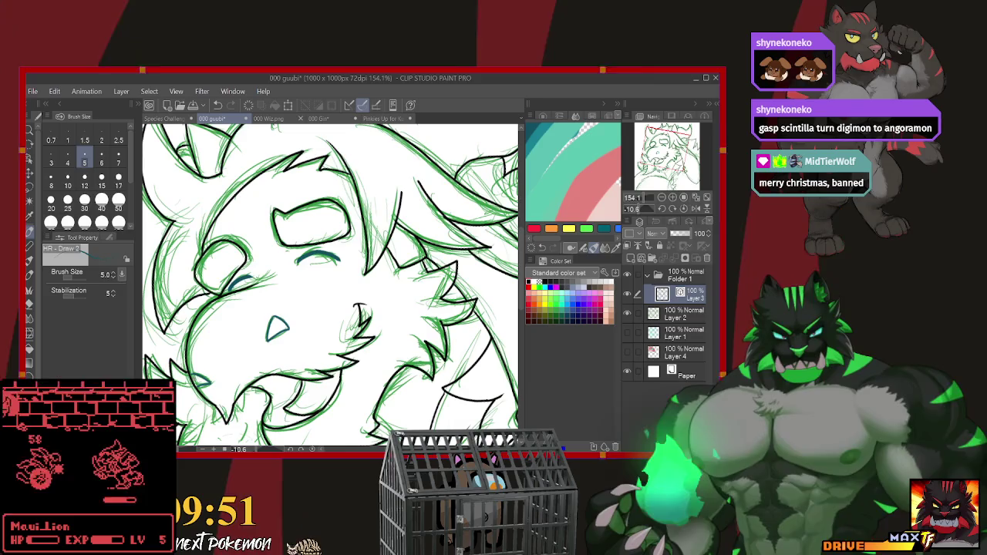
{"action": "left_click_drag", "start_coordinate": [363, 309], "coordinate": [297, 243]}
{"action": "left_click_drag", "start_coordinate": [332, 324], "coordinate": [333, 197]}
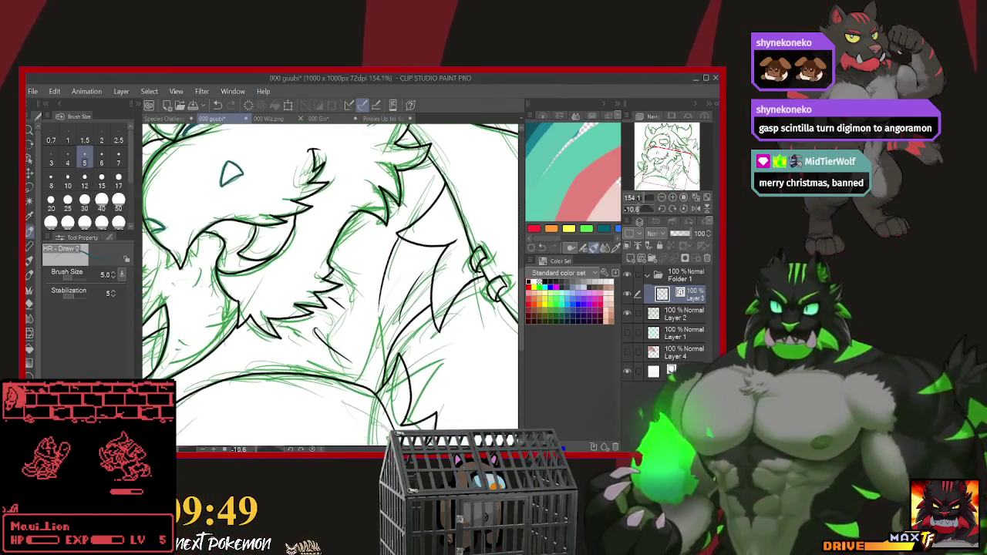
{"action": "left_click_drag", "start_coordinate": [332, 324], "coordinate": [298, 178]}
{"action": "left_click_drag", "start_coordinate": [665, 187], "coordinate": [631, 162]}
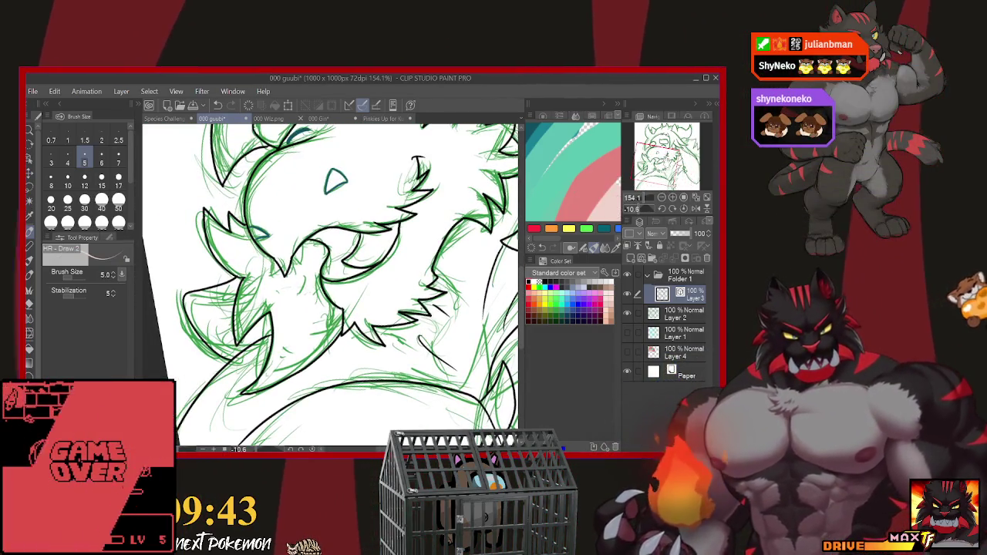
{"action": "left_click", "coordinate": [638, 203]}
{"action": "left_click", "coordinate": [639, 202]}
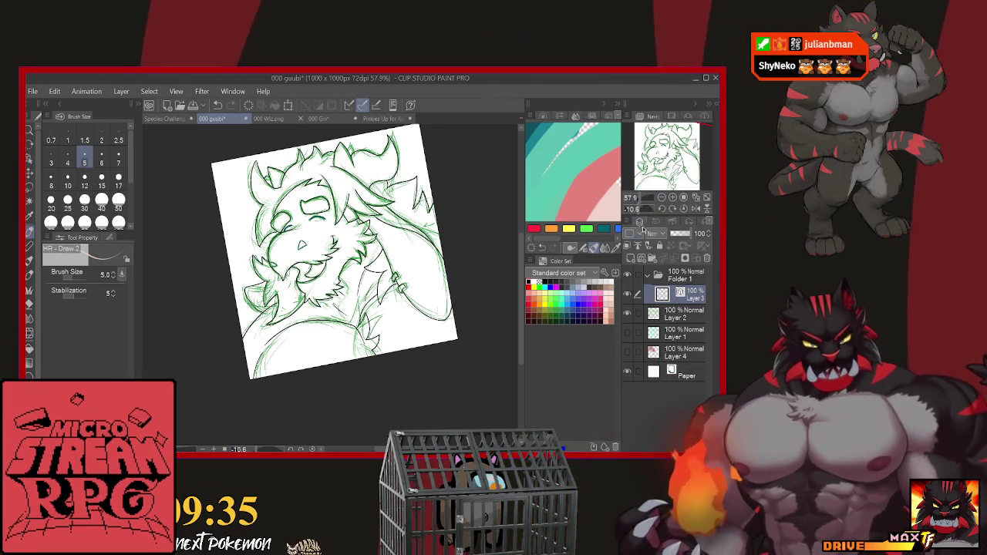
{"action": "left_click_drag", "start_coordinate": [655, 189], "coordinate": [666, 185]}
{"action": "scroll", "coordinate": [658, 188], "scroll_direction": "up", "scroll_amount": 5}
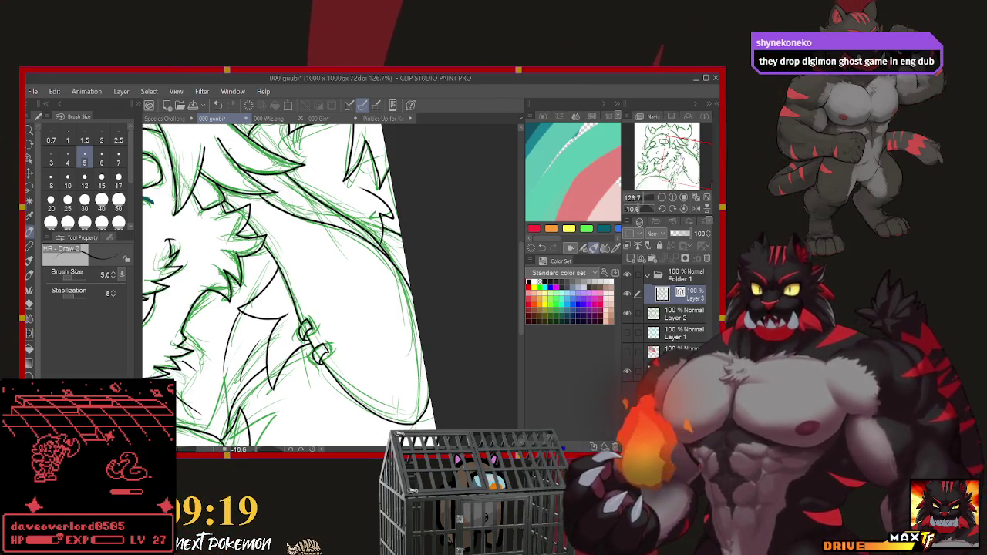
{"action": "left_click_drag", "start_coordinate": [309, 347], "coordinate": [455, 247]}
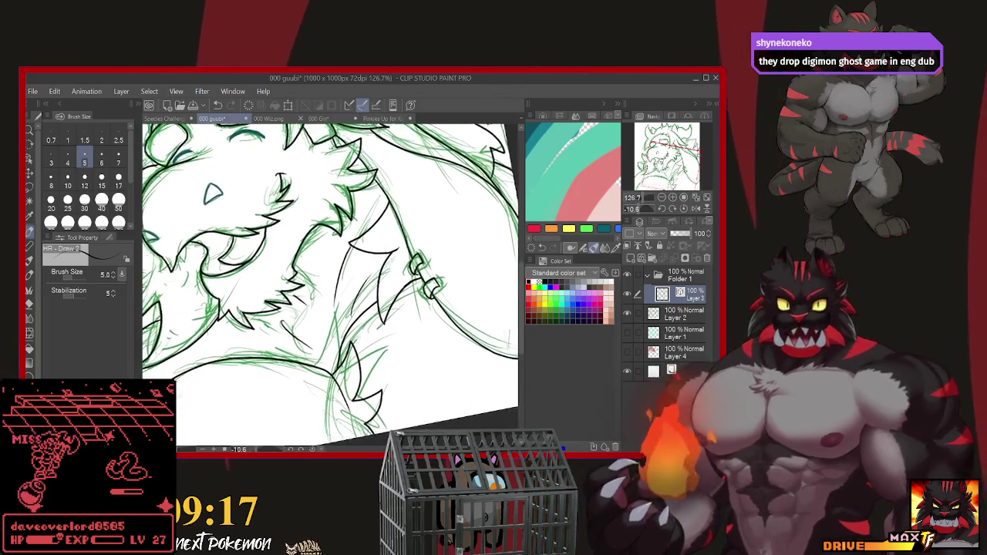
{"action": "left_click_drag", "start_coordinate": [332, 270], "coordinate": [338, 289]}
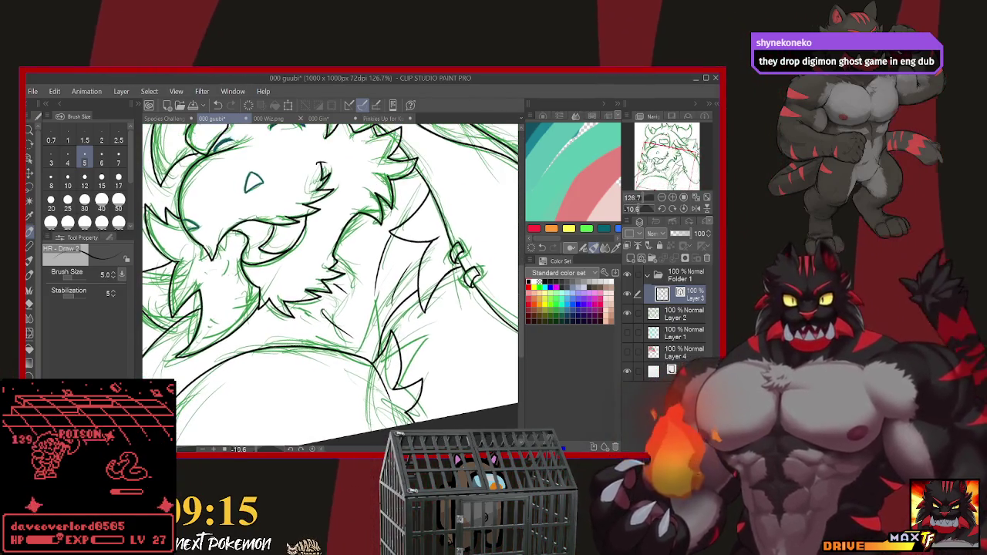
{"action": "left_click_drag", "start_coordinate": [644, 199], "coordinate": [639, 198]}
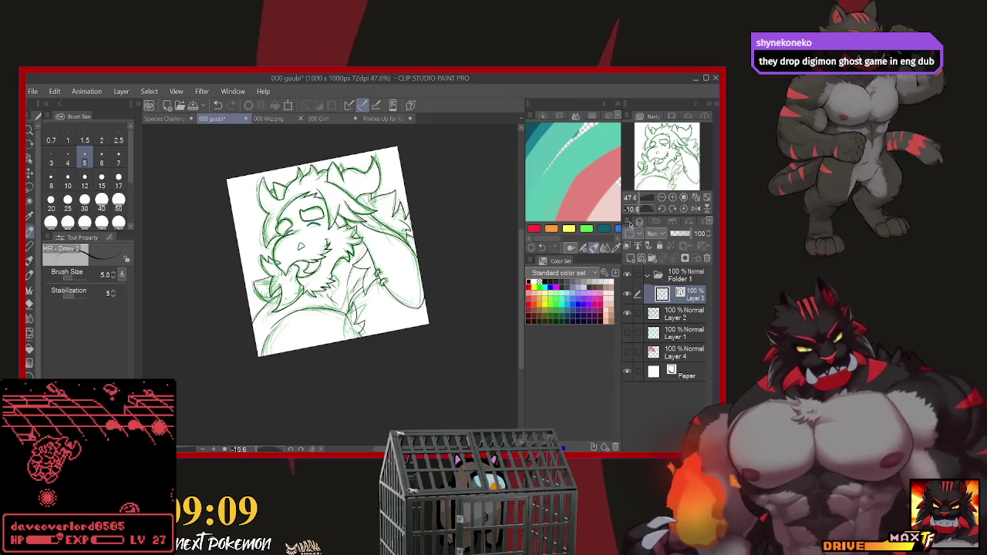
Add a new layer inside Folder 1 and sample the salmon pink base colour.
{"action": "key", "text": "ctrl+shift+n"}
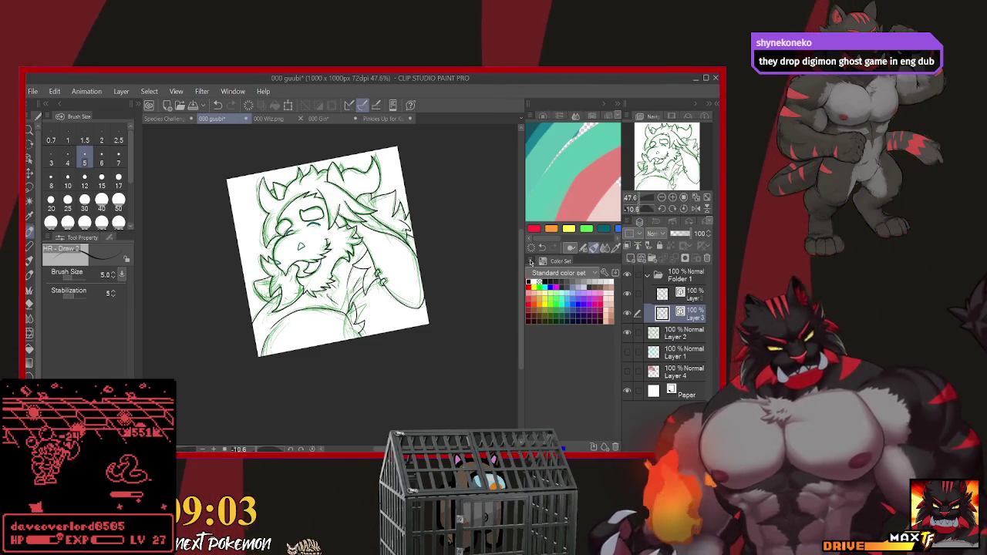
{"action": "left_click", "coordinate": [591, 190], "text": "alt"}
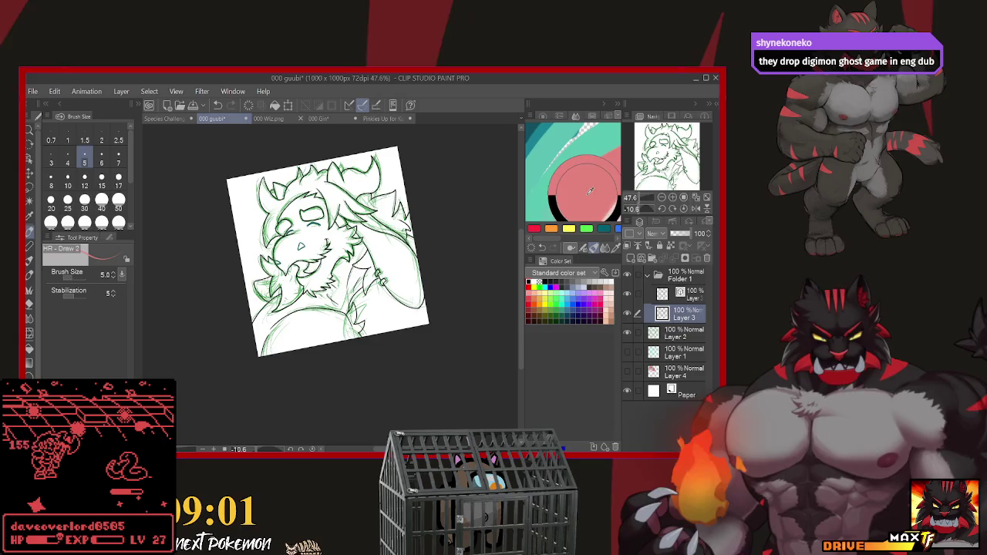
{"action": "left_click", "coordinate": [689, 297]}
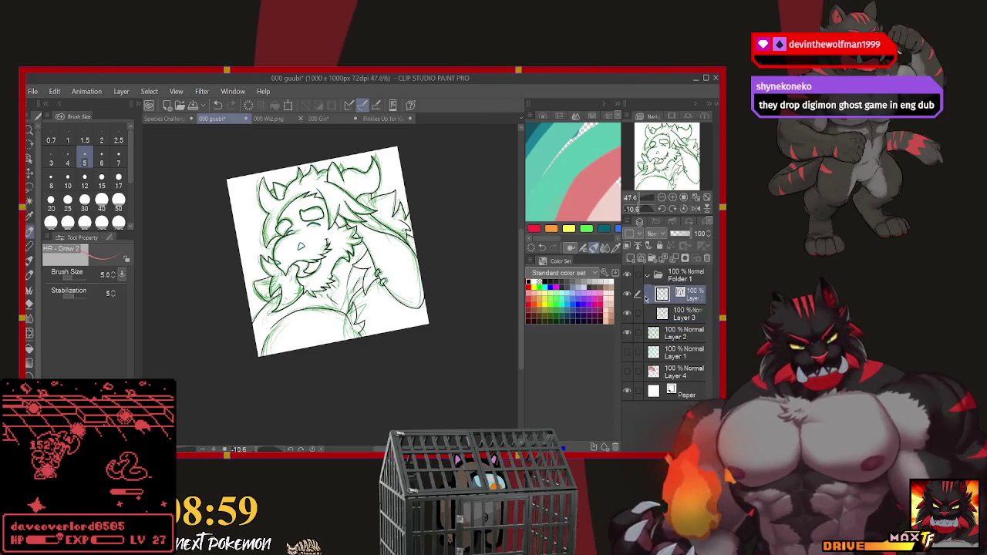
Switch to Auto Select referring to other layers and make Layer 3 the painting layer.
{"action": "key", "text": "w"}
{"action": "left_click", "coordinate": [247, 214]}
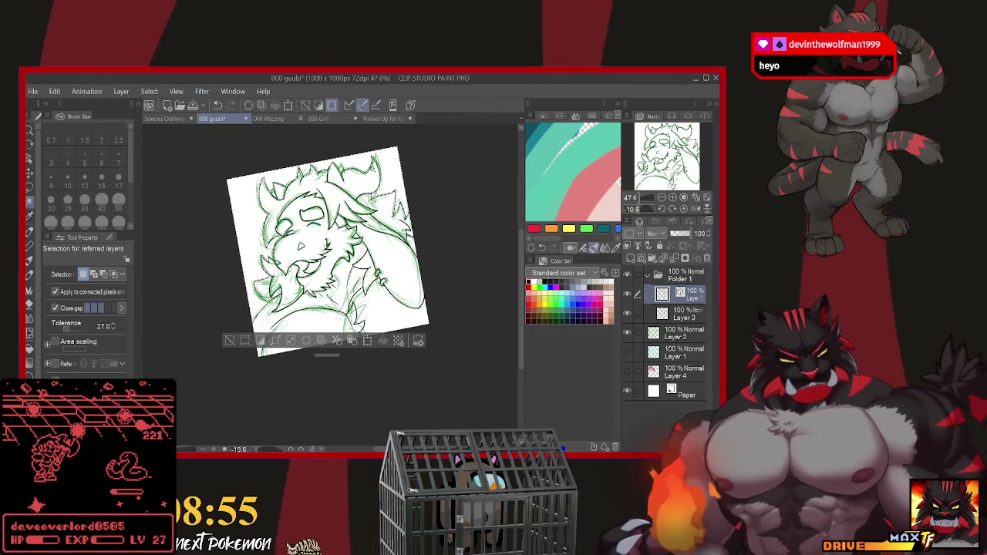
{"action": "key", "text": "alt+["}
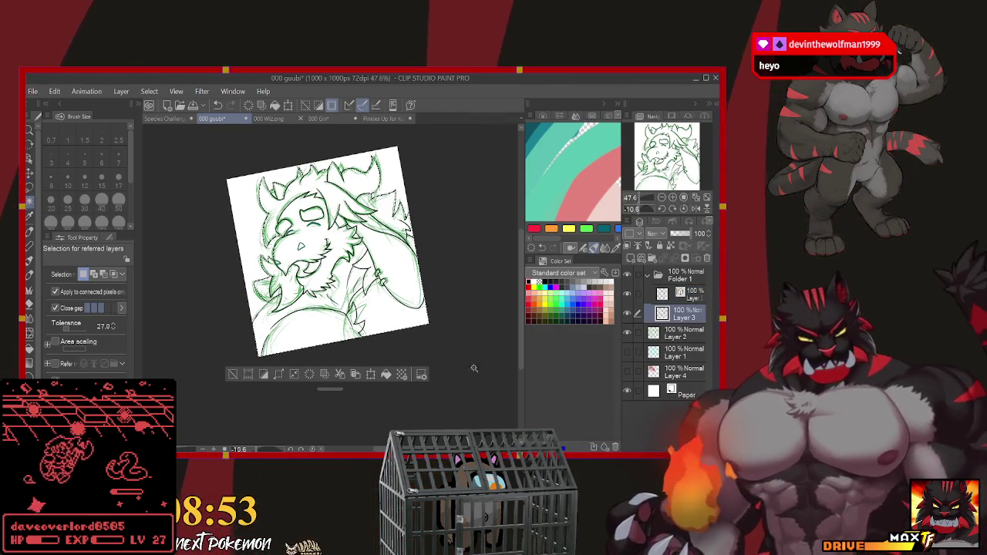
Fill the whole character silhouette on Layer 3 with salmon pink and deselect.
{"action": "key", "text": "ctrl+shift+i"}
{"action": "key", "text": "alt+BackSpace"}
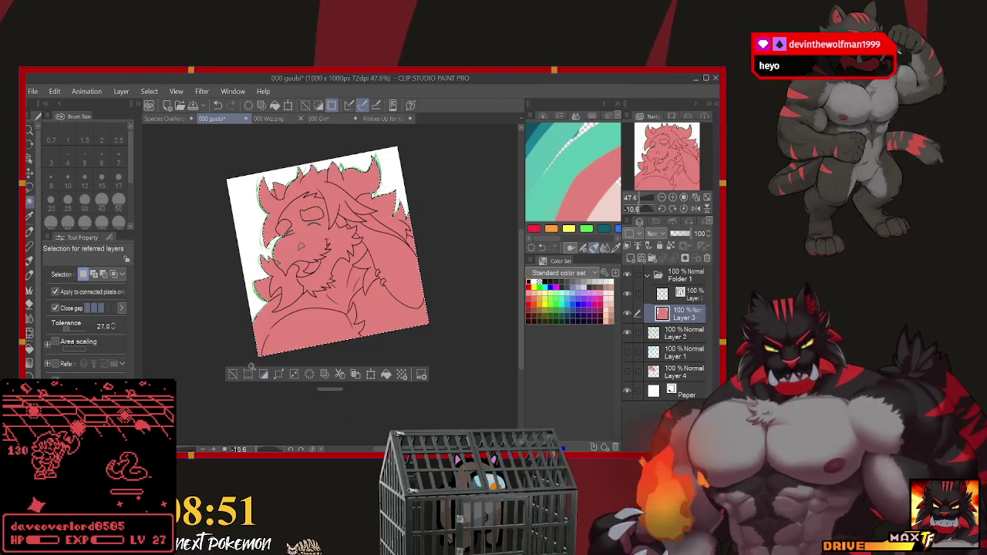
{"action": "left_click", "coordinate": [232, 374]}
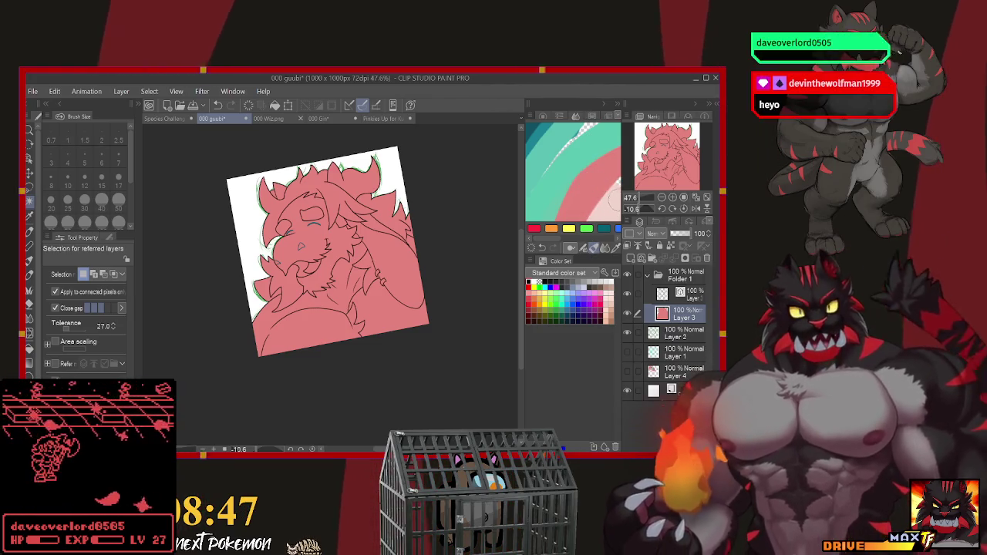
From the top line layer, start auto-selecting the hair and head areas.
{"action": "left_click", "coordinate": [679, 295]}
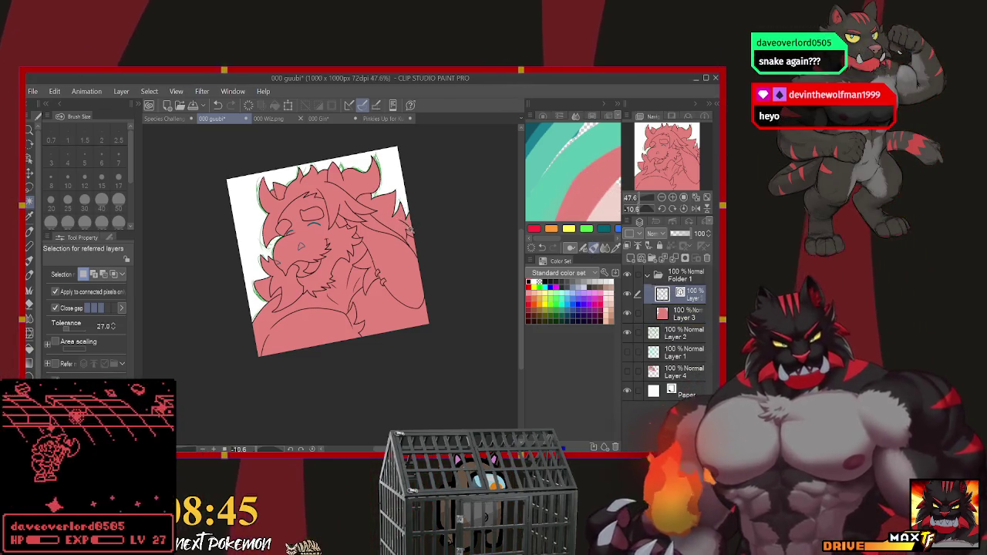
{"action": "left_click", "coordinate": [409, 226]}
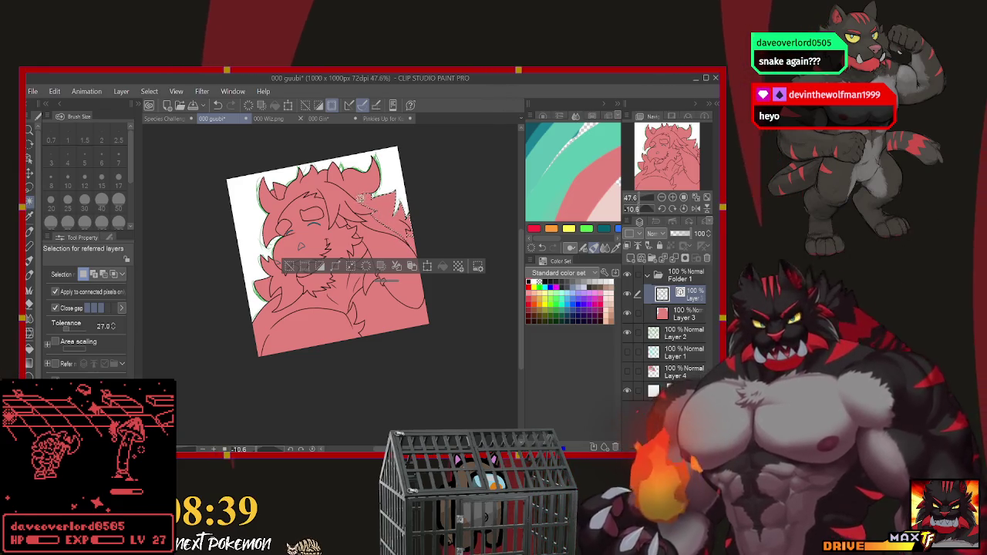
{"action": "left_click", "coordinate": [324, 205]}
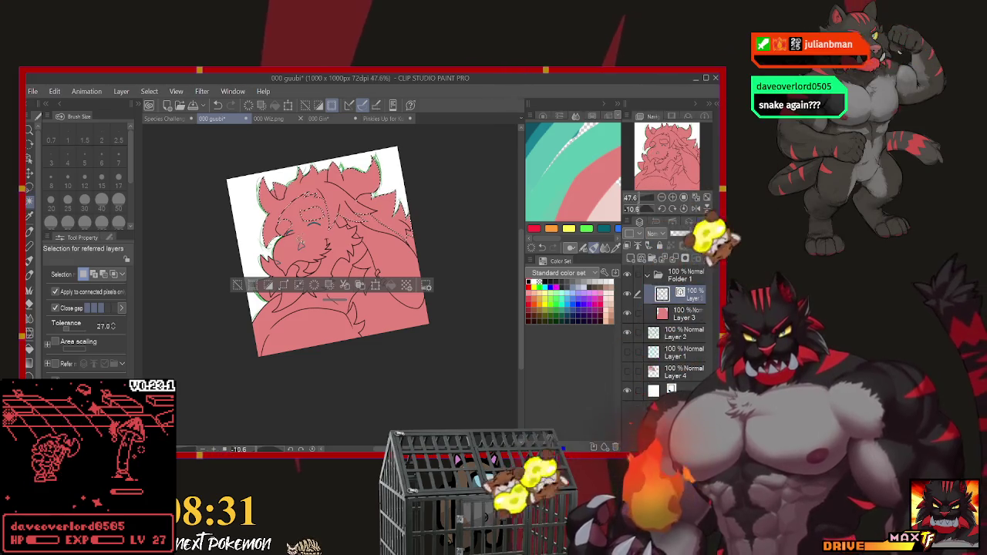
Extend the selection over the face, lower body and canvas bottom, fill it pink on Layer 3, then deselect.
{"action": "left_click", "coordinate": [301, 245]}
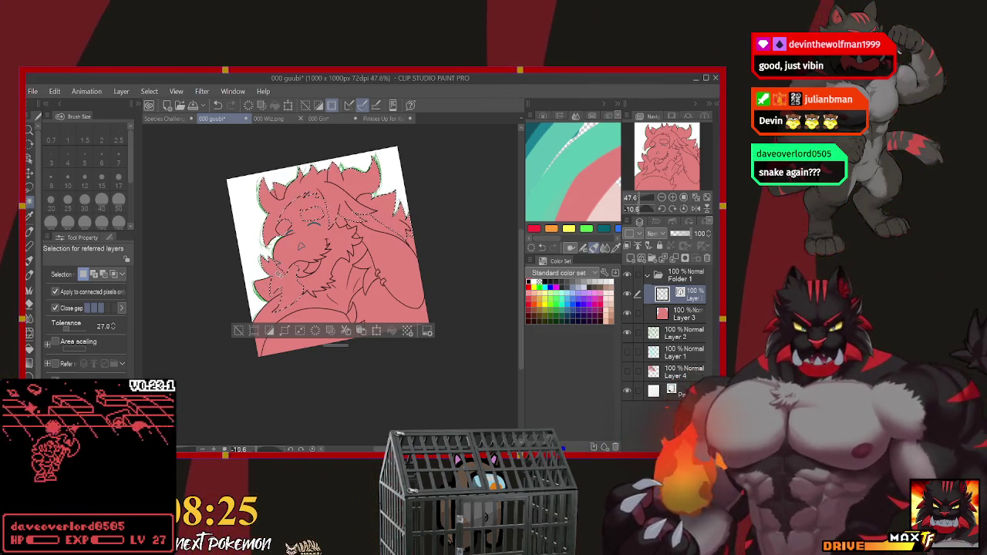
{"action": "left_click", "coordinate": [378, 308]}
{"action": "left_click", "coordinate": [339, 340]}
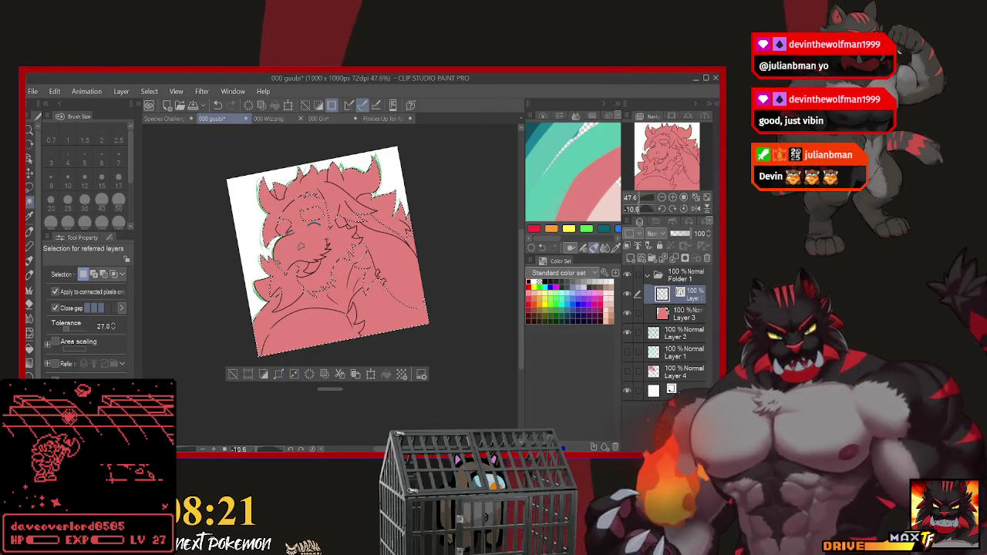
{"action": "key", "text": "alt+bracketleft"}
{"action": "left_click", "coordinate": [387, 375]}
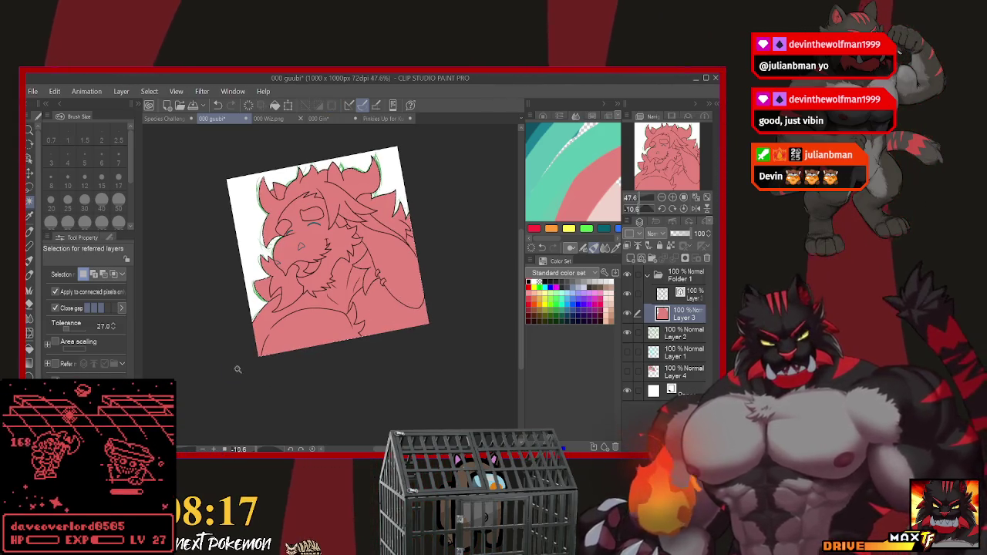
{"action": "key", "text": "ctrl+d"}
{"action": "key", "text": "alt+bracketright"}
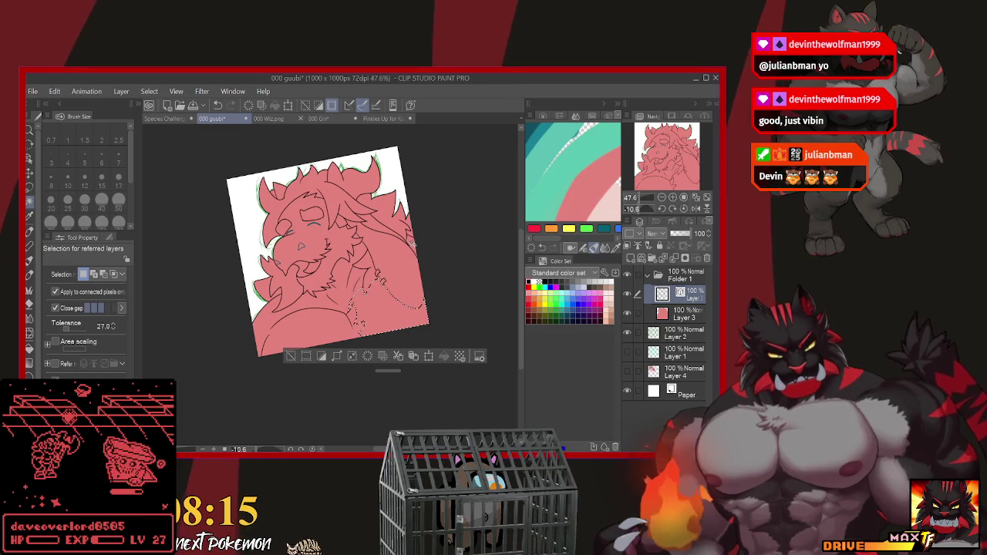
Select the hair, face mane, lower-right fur and upper head fur, and fill them light pink on Layer 3.
{"action": "left_click", "coordinate": [376, 257]}
{"action": "left_click", "coordinate": [309, 255], "text": "shift"}
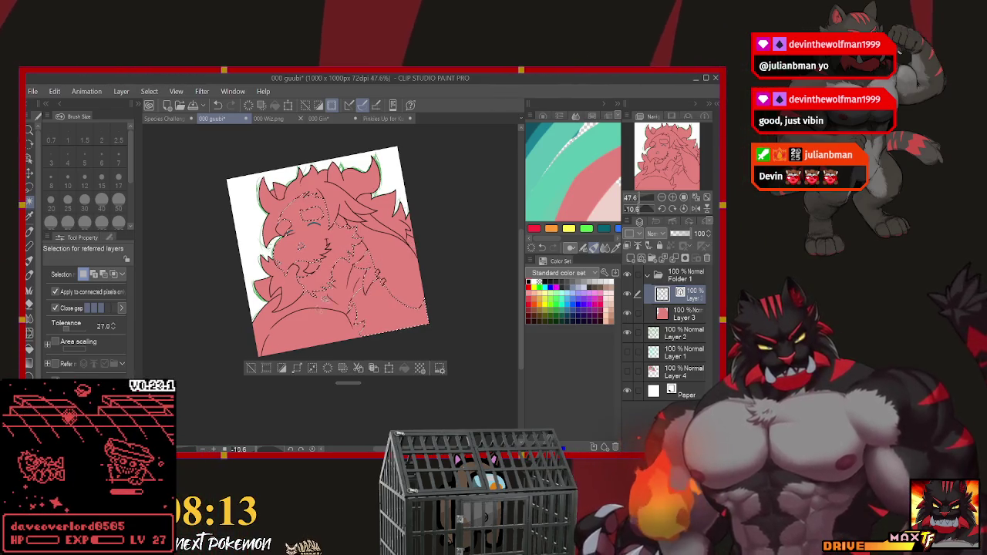
{"action": "left_click", "coordinate": [386, 297]}
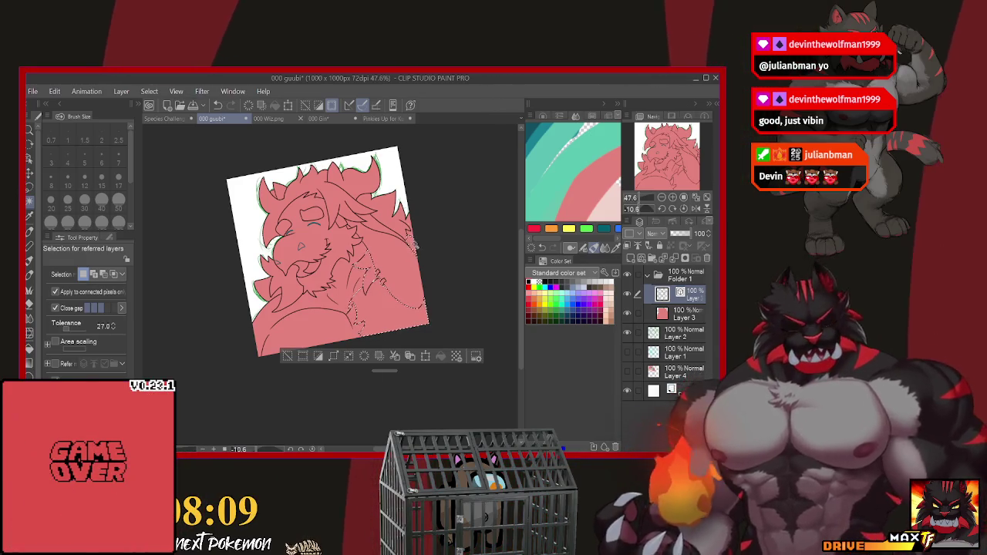
{"action": "left_click", "coordinate": [390, 216], "text": "shift"}
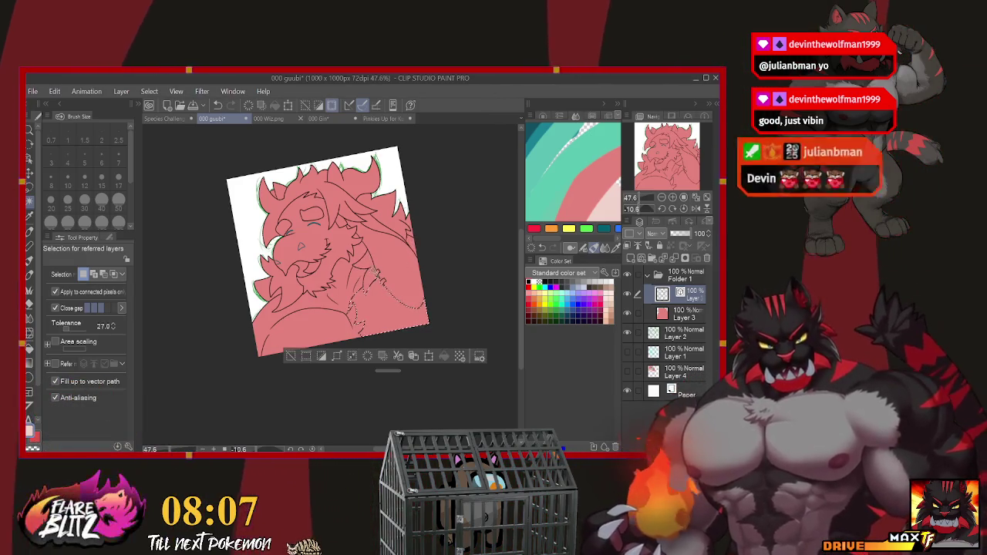
{"action": "left_click", "coordinate": [287, 230], "text": "shift"}
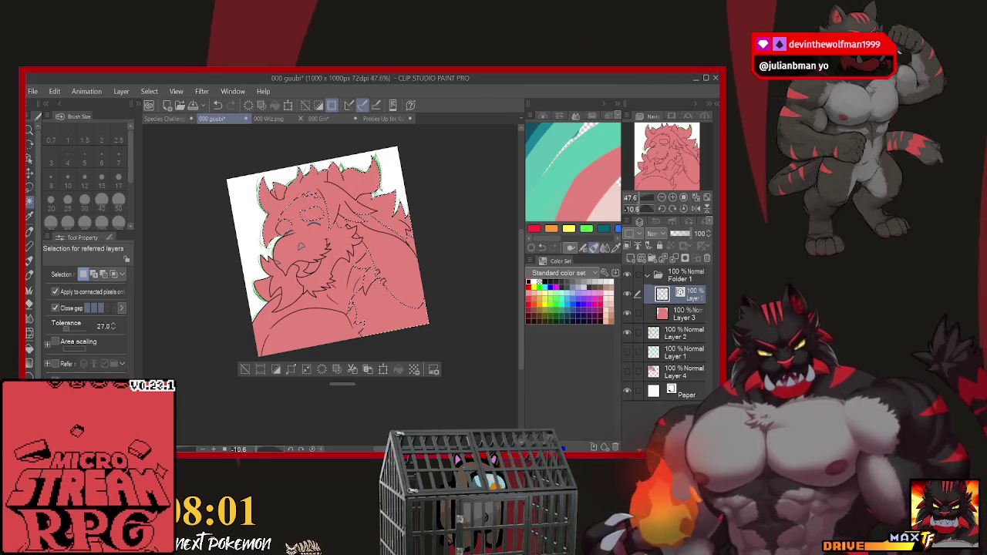
{"action": "left_click", "coordinate": [682, 313]}
{"action": "left_click", "coordinate": [398, 371]}
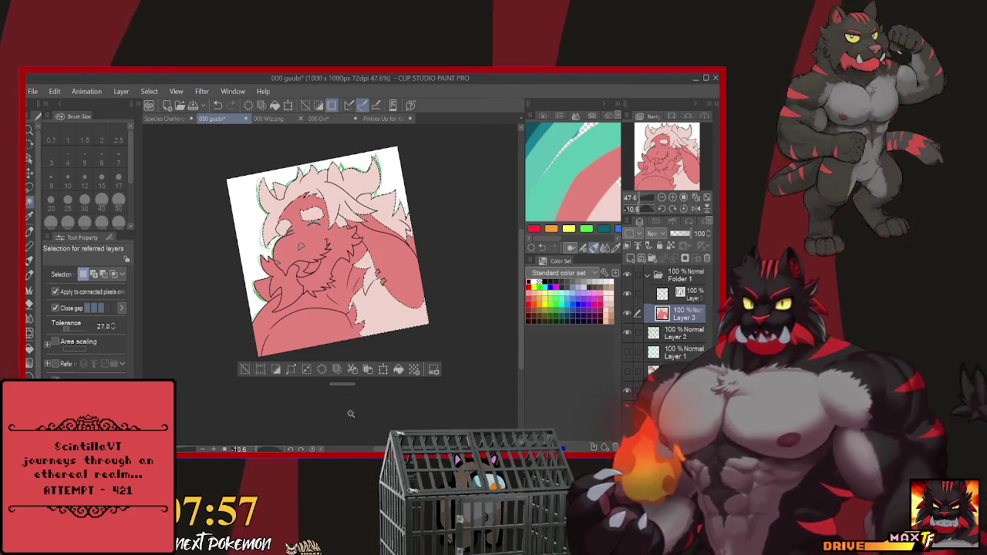
Deselect the pale pink fill, return to Layer 3, and try then clear a left fist selection.
{"action": "key", "text": "ctrl+d"}
{"action": "left_click", "coordinate": [682, 295]}
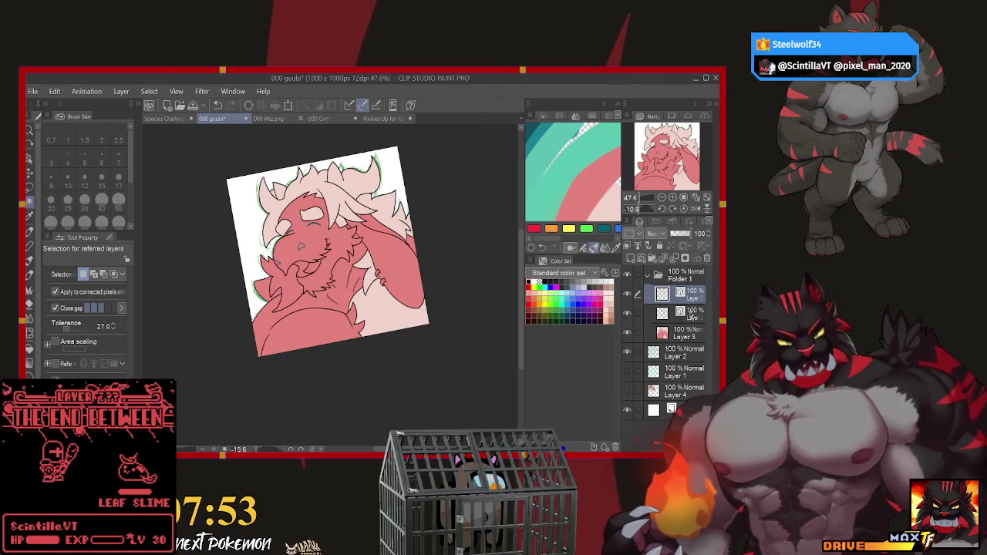
{"action": "left_click", "coordinate": [682, 334]}
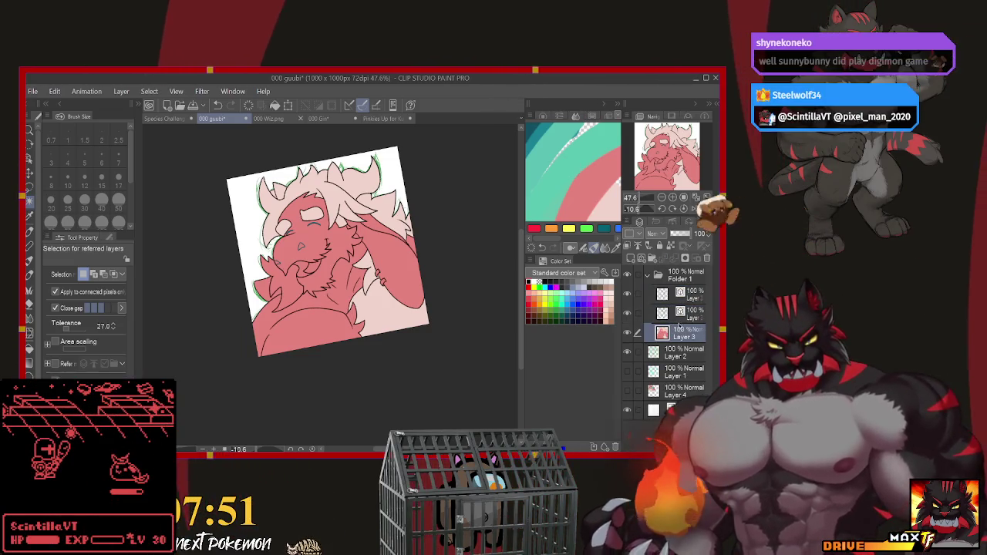
{"action": "left_click", "coordinate": [282, 273]}
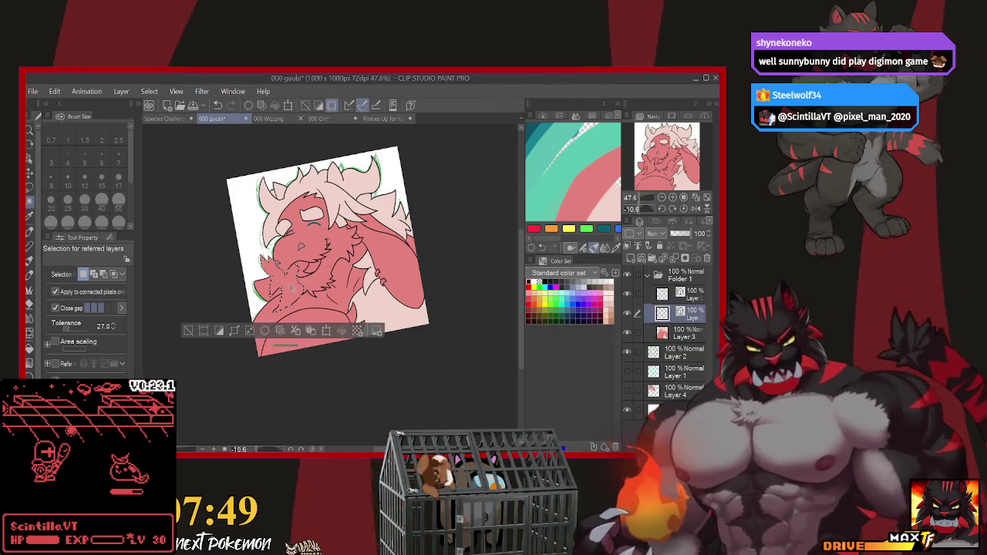
{"action": "left_click", "coordinate": [193, 331]}
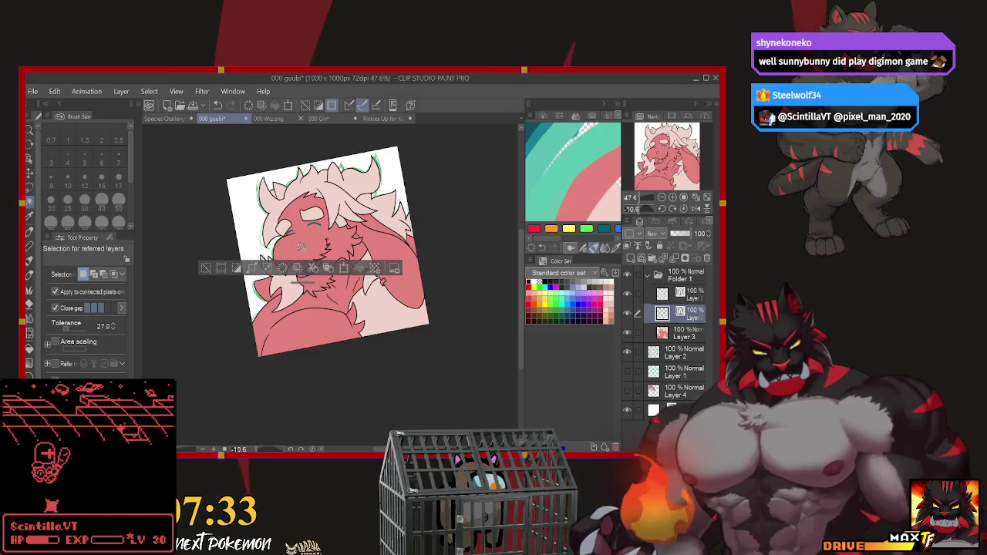
Select a face area, make Layer 3 both the reference and active layer, and zoom into the face.
{"action": "left_click", "coordinate": [312, 285]}
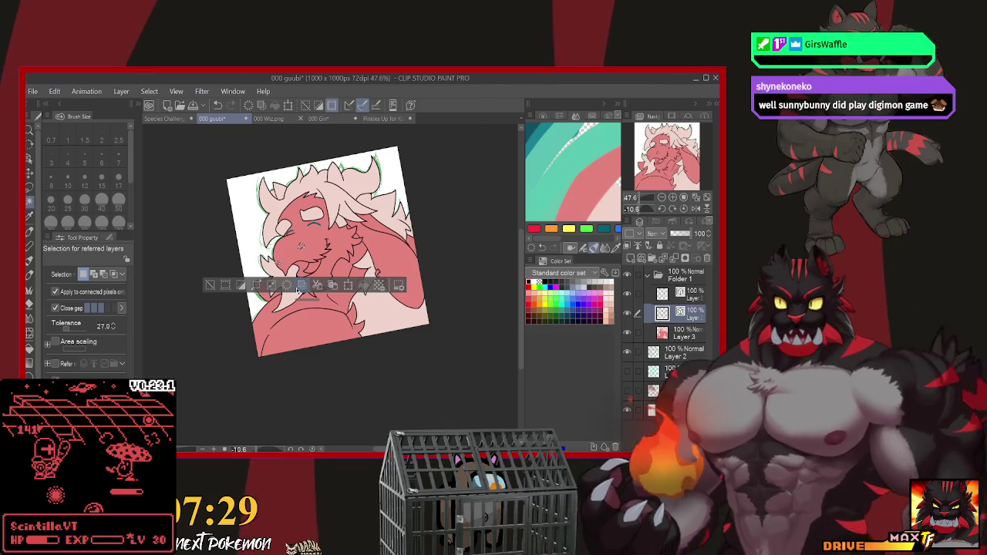
{"action": "left_click", "coordinate": [637, 332]}
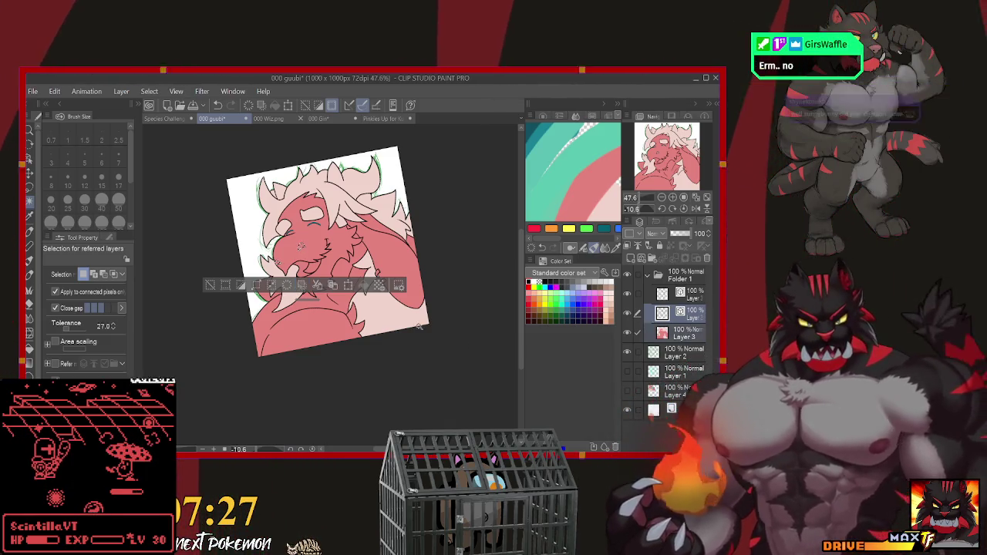
{"action": "left_click", "coordinate": [672, 335]}
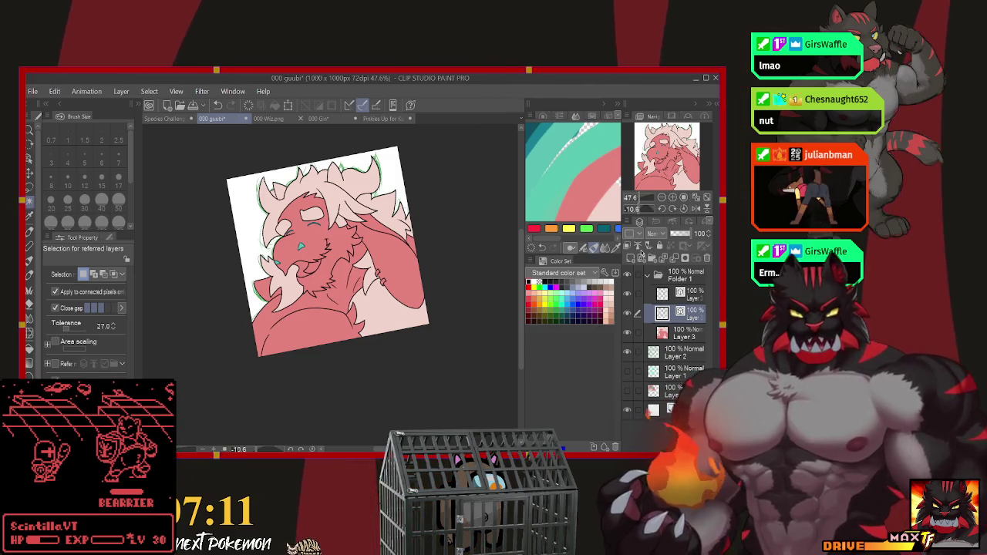
{"action": "scroll", "coordinate": [328, 258], "scroll_direction": "up", "scroll_amount": 1}
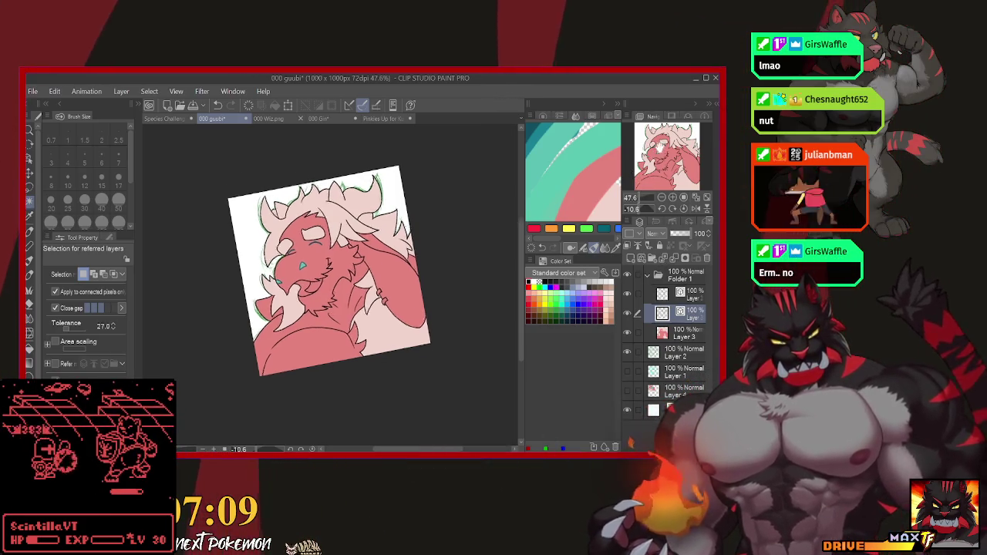
{"action": "scroll", "coordinate": [289, 260], "scroll_direction": "up", "scroll_amount": 1}
{"action": "scroll", "coordinate": [289, 260], "scroll_direction": "up", "scroll_amount": 1}
{"action": "scroll", "coordinate": [289, 260], "scroll_direction": "up", "scroll_amount": 2}
{"action": "scroll", "coordinate": [289, 260], "scroll_direction": "up", "scroll_amount": 1}
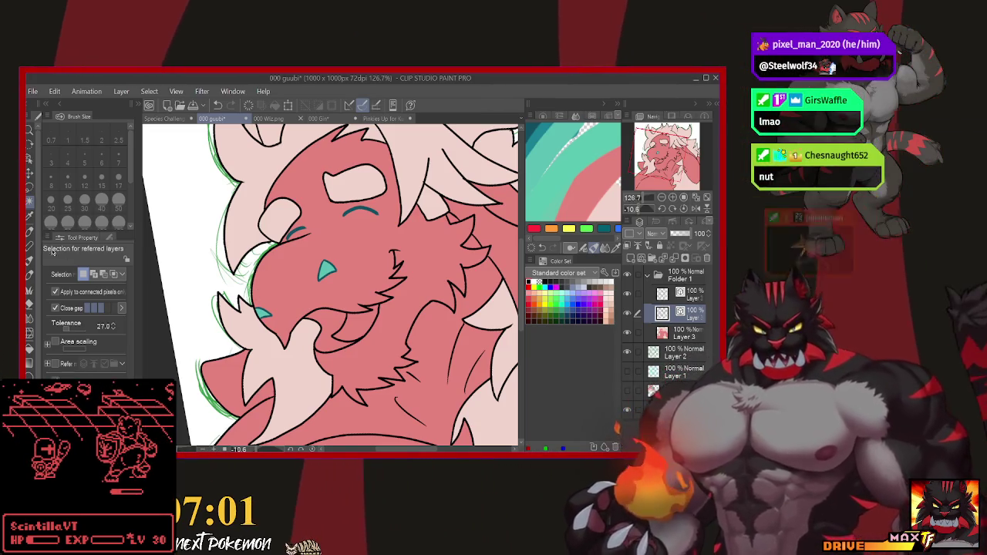
With the pen, sketch a pale curve up the muzzle toward the nose, undoing failed strokes.
{"action": "key", "text": "p"}
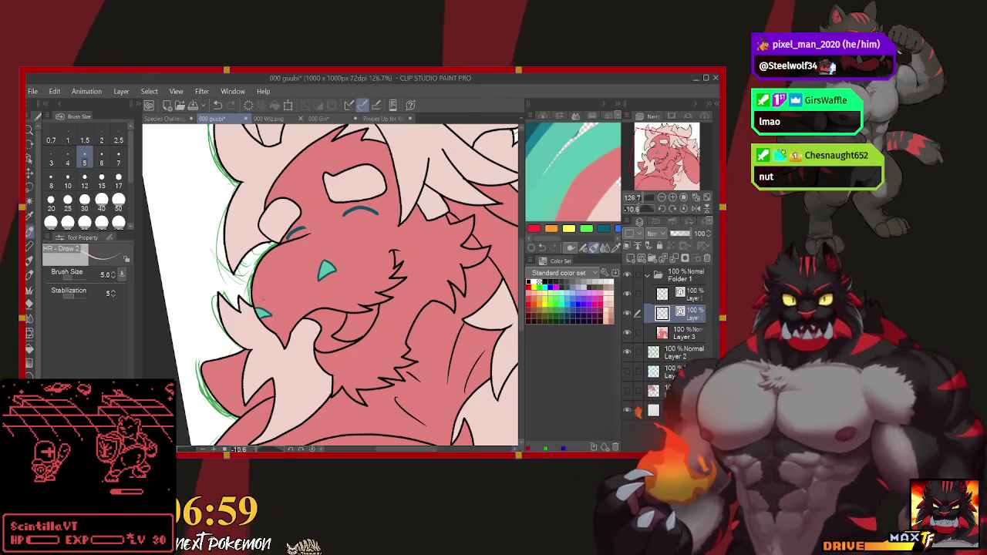
{"action": "mouse_move", "coordinate": [254, 296]}
{"action": "left_mouse_down"}
{"action": "mouse_move", "coordinate": [275, 299]}
{"action": "mouse_move", "coordinate": [303, 270]}
{"action": "left_mouse_up"}
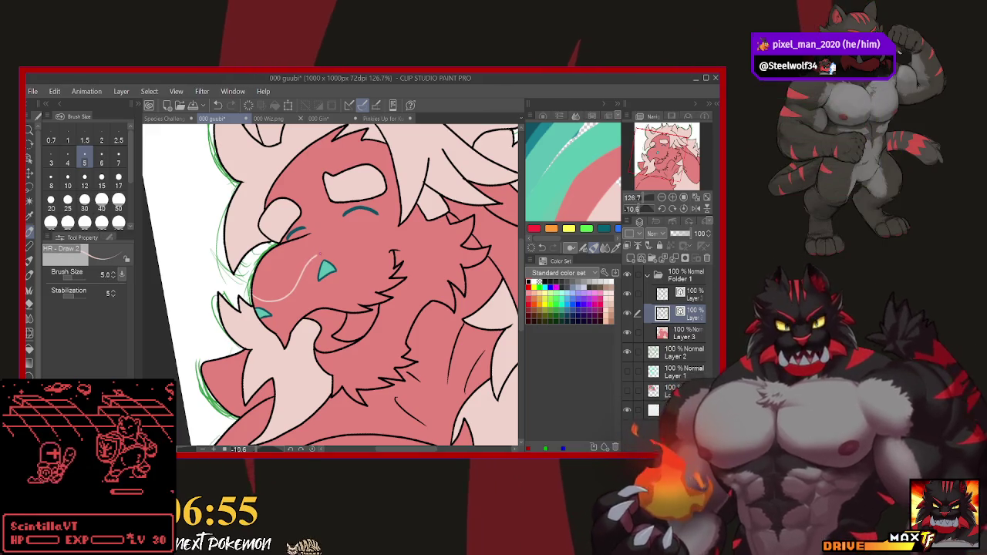
{"action": "left_click_drag", "start_coordinate": [314, 232], "coordinate": [311, 234]}
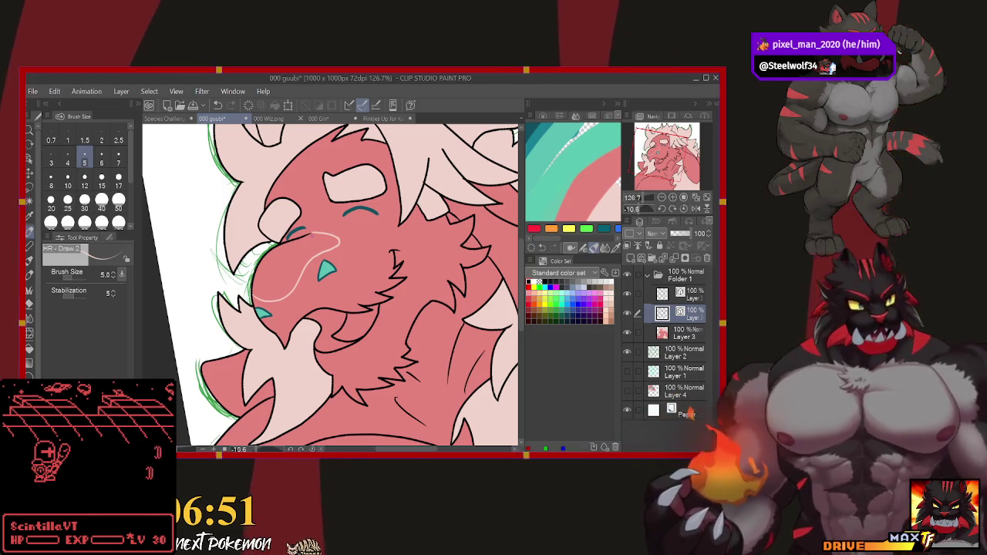
{"action": "left_click", "coordinate": [217, 106]}
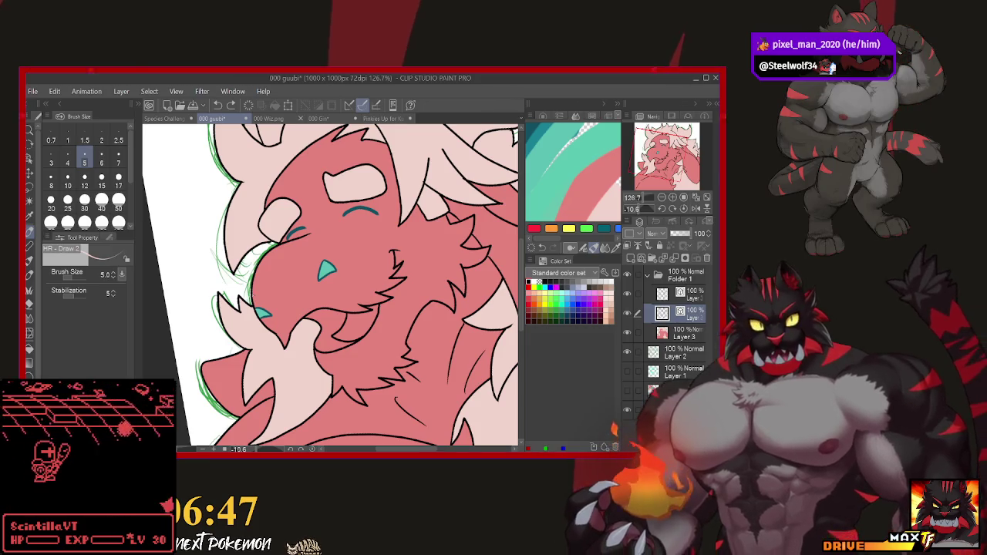
{"action": "left_click", "coordinate": [218, 106]}
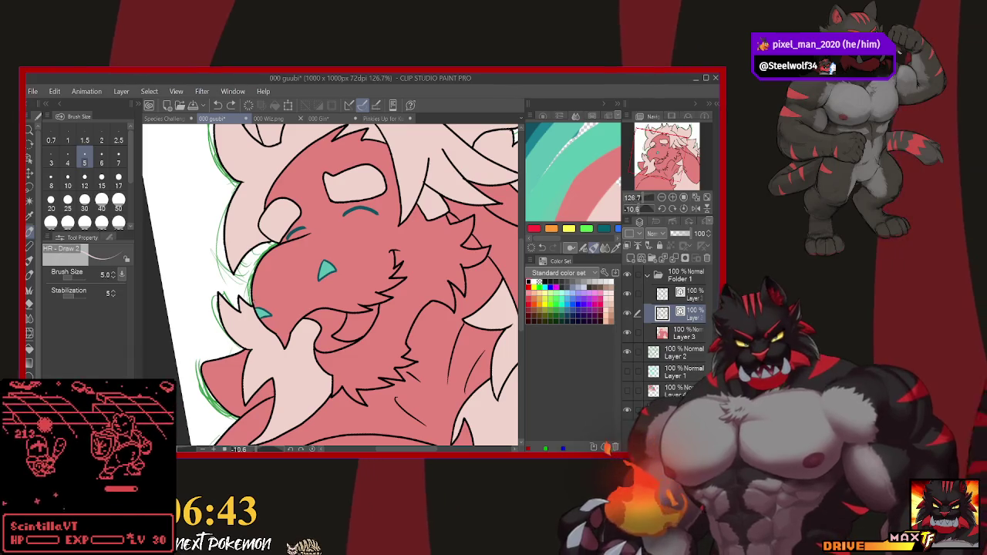
{"action": "mouse_move", "coordinate": [255, 303]}
{"action": "left_mouse_down"}
{"action": "mouse_move", "coordinate": [300, 290]}
{"action": "mouse_move", "coordinate": [337, 249]}
{"action": "left_mouse_up"}
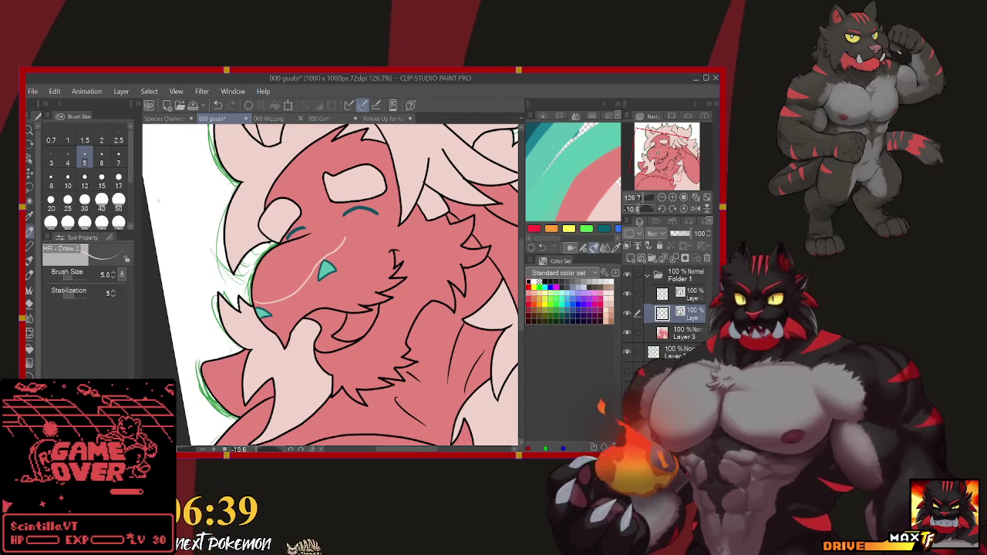
{"action": "key", "text": "ctrl+z"}
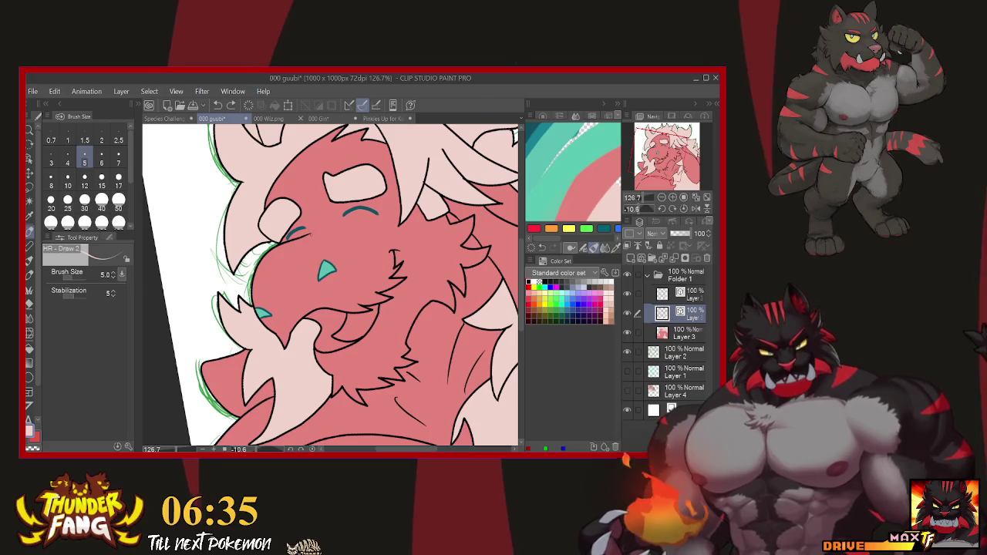
{"action": "mouse_move", "coordinate": [311, 230]}
{"action": "left_mouse_down"}
{"action": "mouse_move", "coordinate": [348, 239]}
{"action": "mouse_move", "coordinate": [315, 267]}
{"action": "left_mouse_up"}
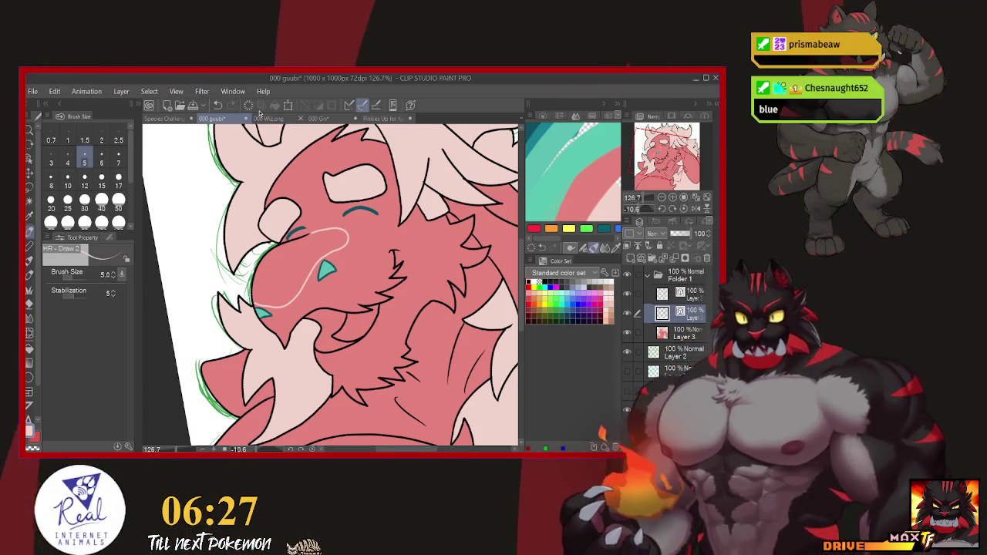
{"action": "left_click", "coordinate": [218, 109]}
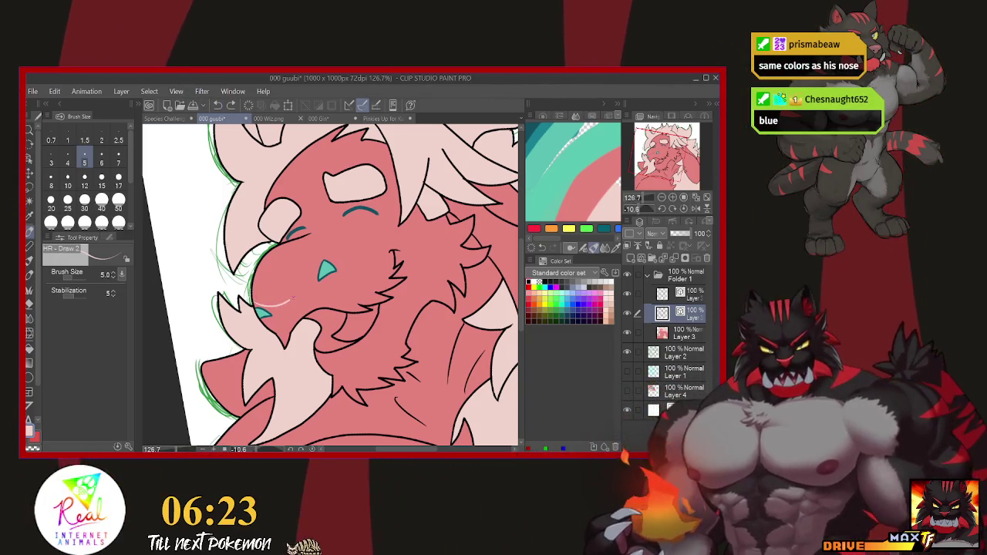
{"action": "left_click_drag", "start_coordinate": [303, 275], "coordinate": [319, 260]}
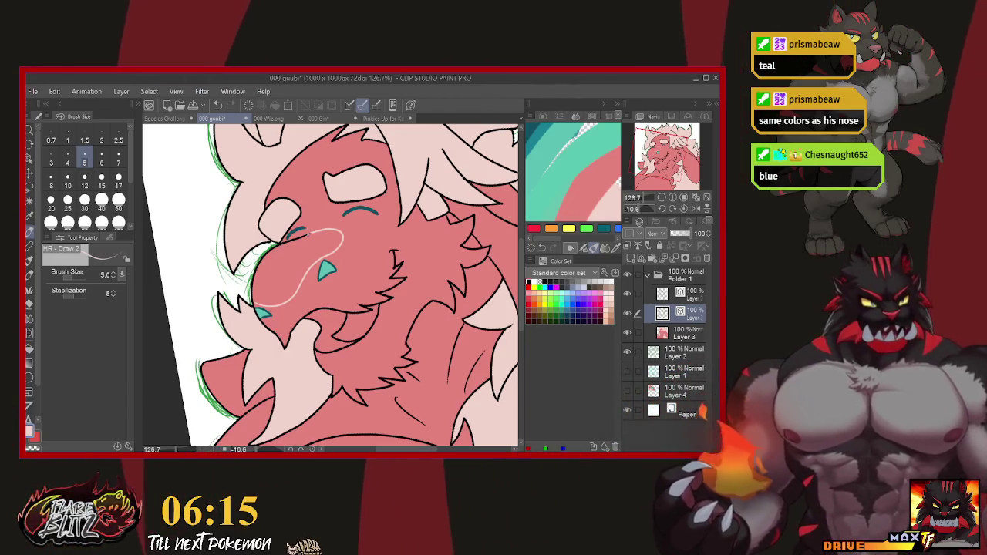
Auto-select the open mouth regions against the line layer, fill them teal on Layer 3, and deselect.
{"action": "key", "text": "w"}
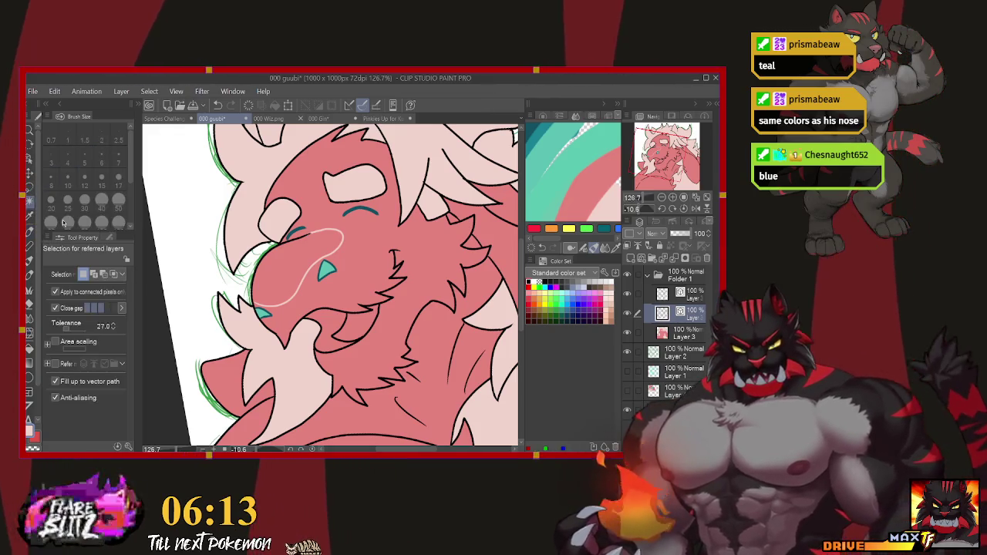
{"action": "left_click", "coordinate": [340, 246]}
{"action": "left_click", "coordinate": [675, 332]}
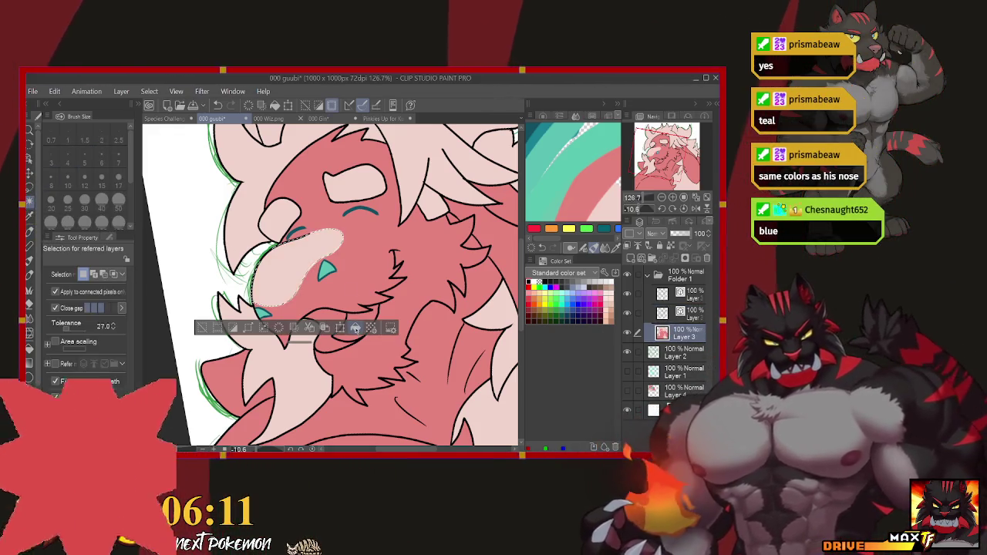
{"action": "left_click", "coordinate": [683, 311]}
{"action": "left_click", "coordinate": [374, 307]}
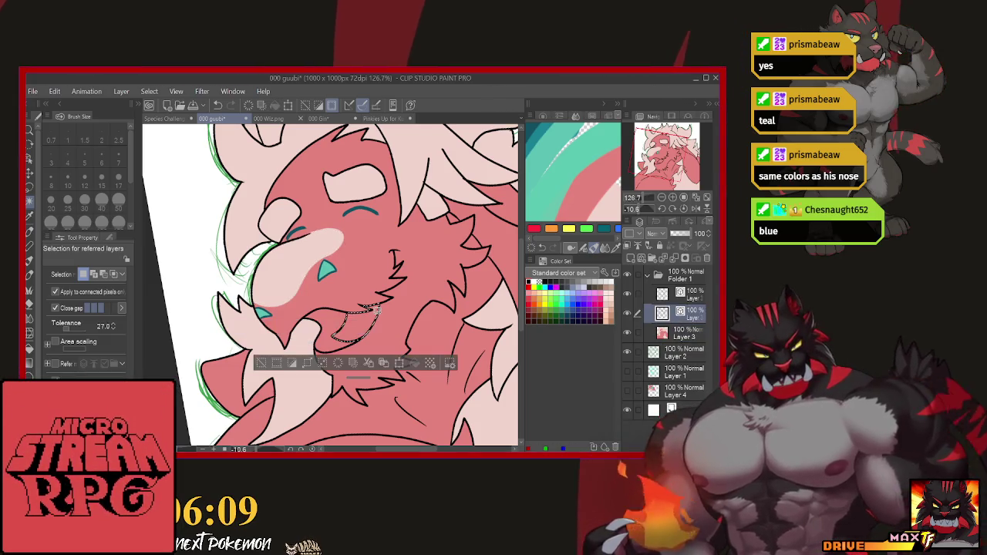
{"action": "left_click", "coordinate": [681, 335]}
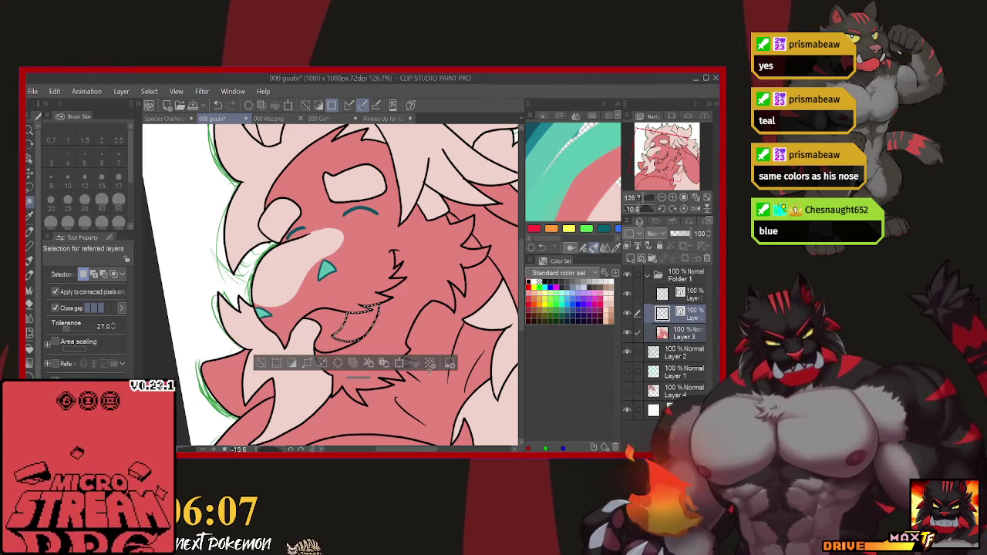
{"action": "left_click", "coordinate": [429, 363]}
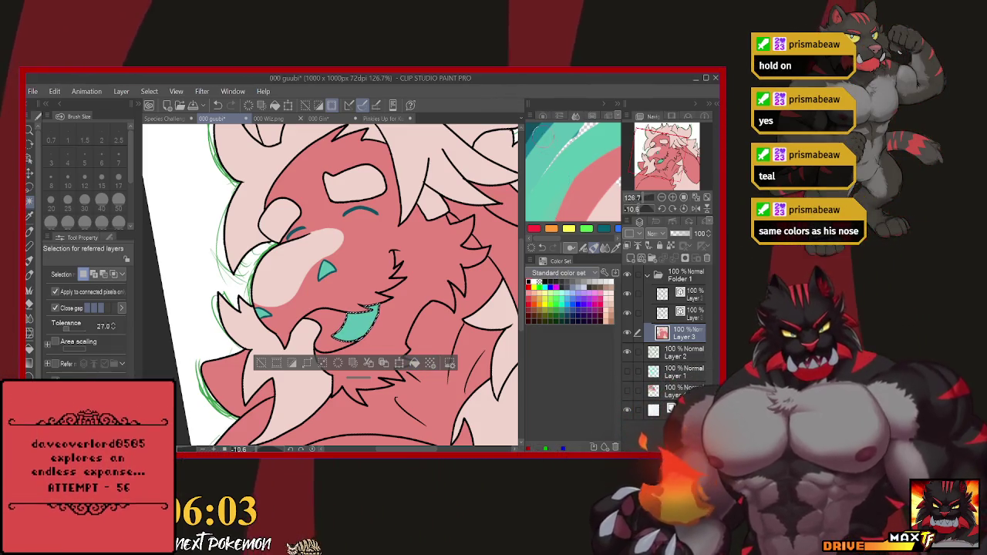
{"action": "left_click", "coordinate": [322, 330]}
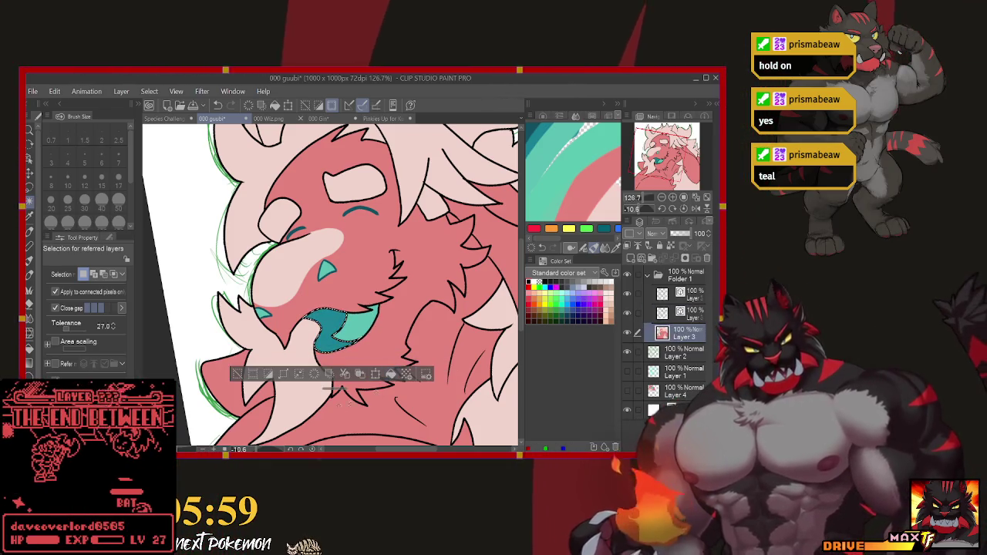
{"action": "key", "text": "ctrl+d"}
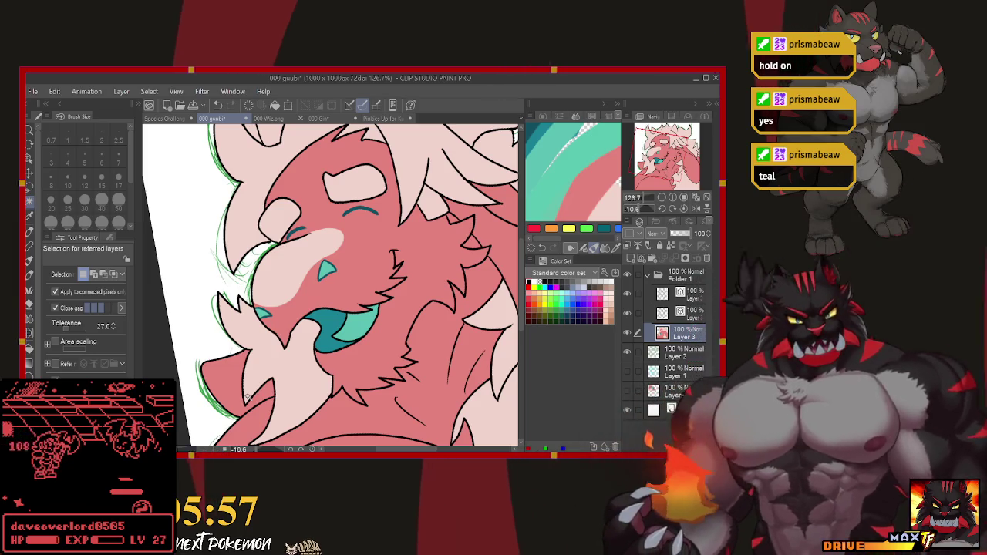
{"action": "left_click", "coordinate": [679, 299]}
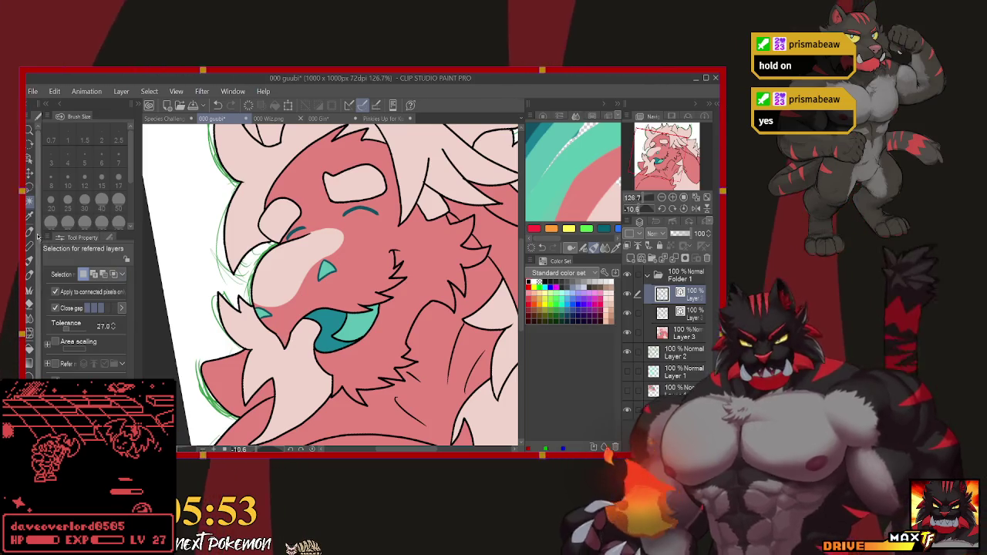
{"action": "key", "text": "p"}
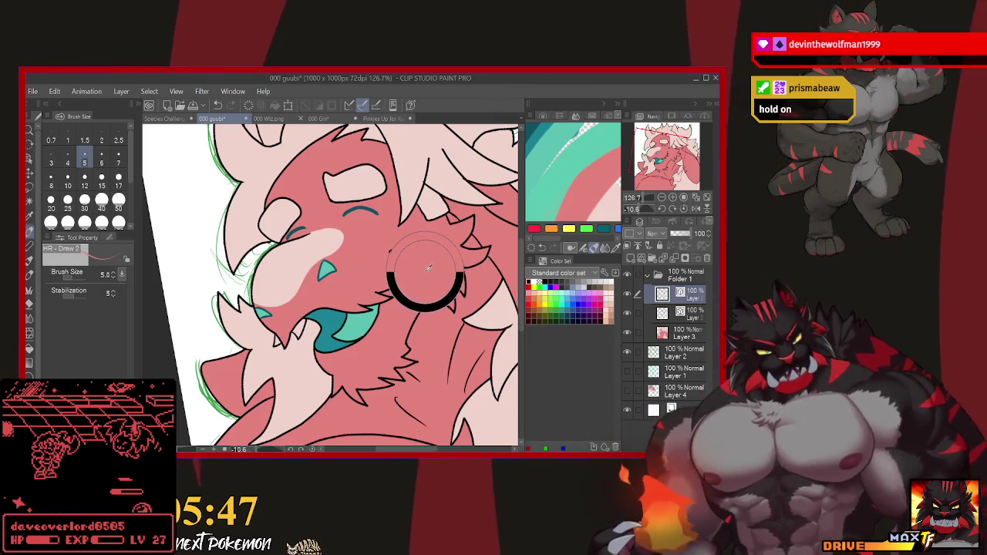
{"action": "left_click", "coordinate": [689, 313]}
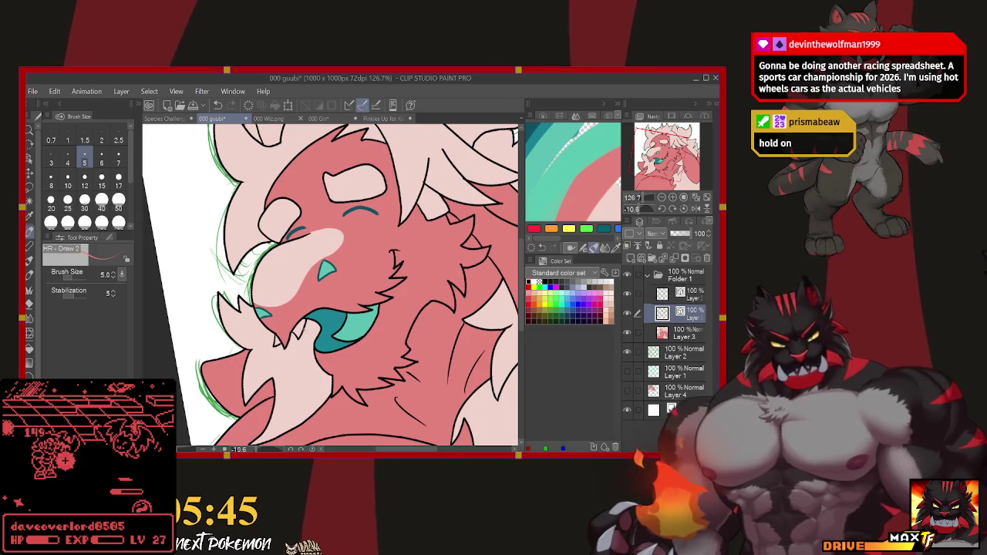
{"action": "key", "text": "alt+]"}
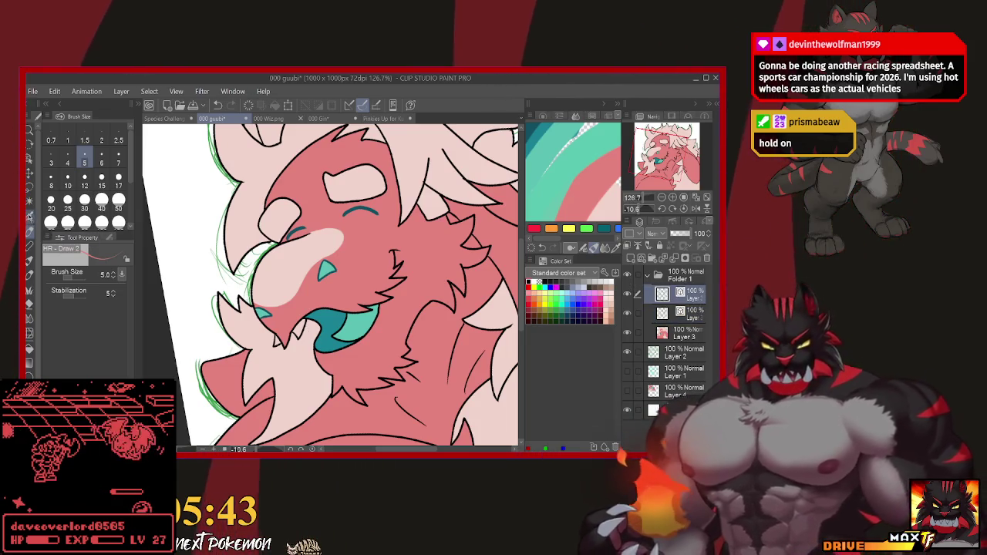
{"action": "left_click", "coordinate": [29, 203]}
{"action": "left_click", "coordinate": [279, 339]}
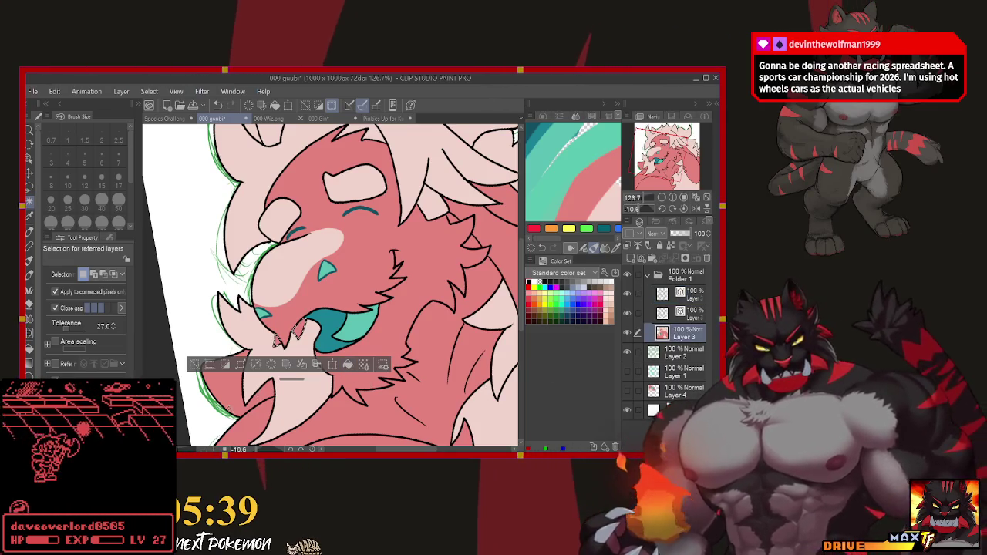
{"action": "key", "text": "ctrl+d"}
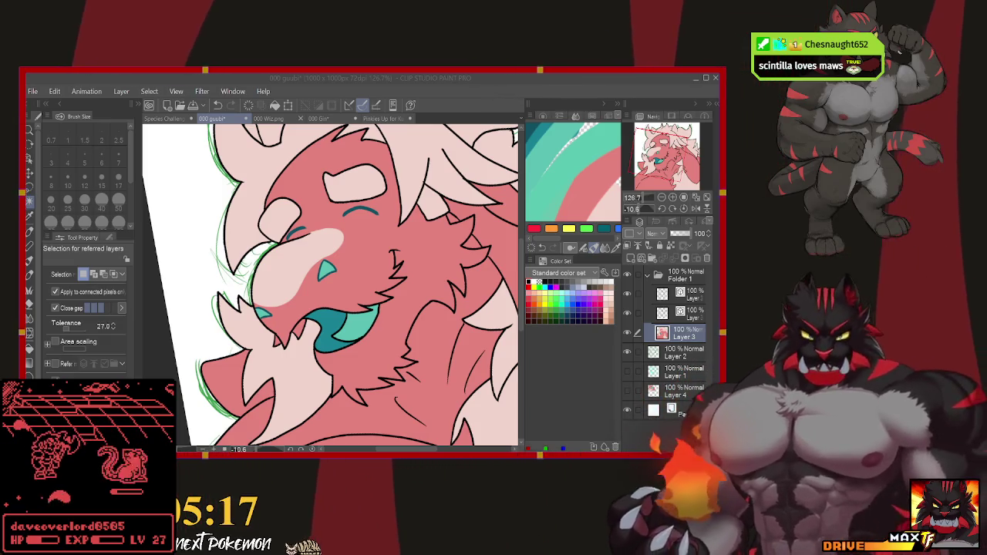
Pan down to the chest and switch to the HR - Draw 2 pen.
{"action": "scroll", "coordinate": [332, 285], "scroll_direction": "up", "scroll_amount": 2}
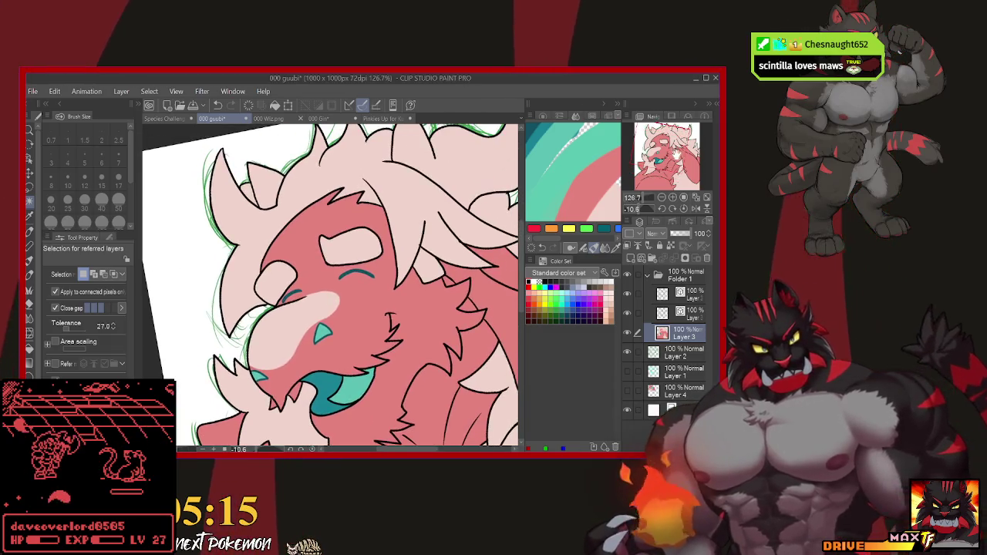
{"action": "scroll", "coordinate": [417, 302], "scroll_direction": "down", "scroll_amount": 1}
{"action": "scroll", "coordinate": [417, 302], "scroll_direction": "down", "scroll_amount": 2}
{"action": "scroll", "coordinate": [416, 301], "scroll_direction": "down", "scroll_amount": 2}
{"action": "scroll", "coordinate": [416, 301], "scroll_direction": "down", "scroll_amount": 1}
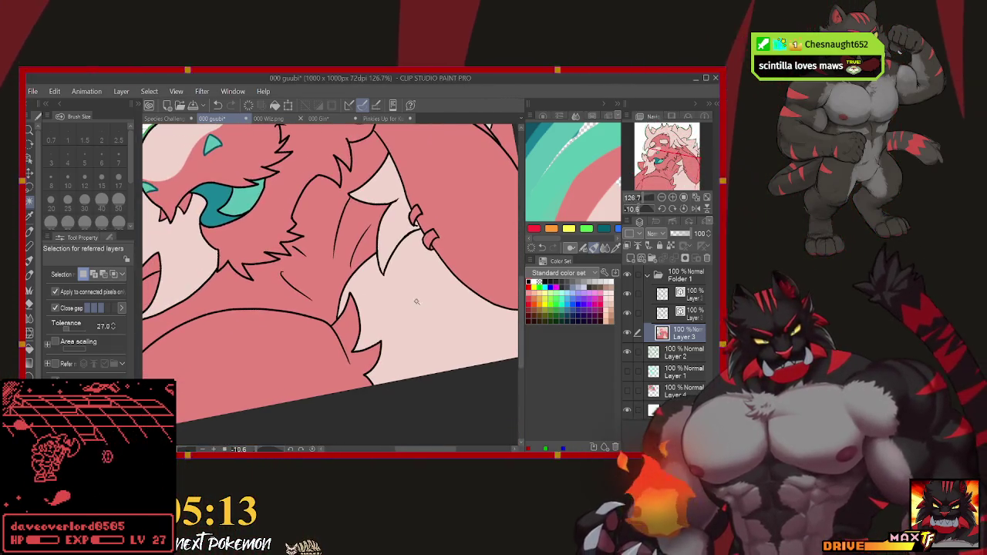
{"action": "scroll", "coordinate": [332, 285], "scroll_direction": "up", "scroll_amount": 5}
{"action": "scroll", "coordinate": [332, 286], "scroll_direction": "down", "scroll_amount": 3}
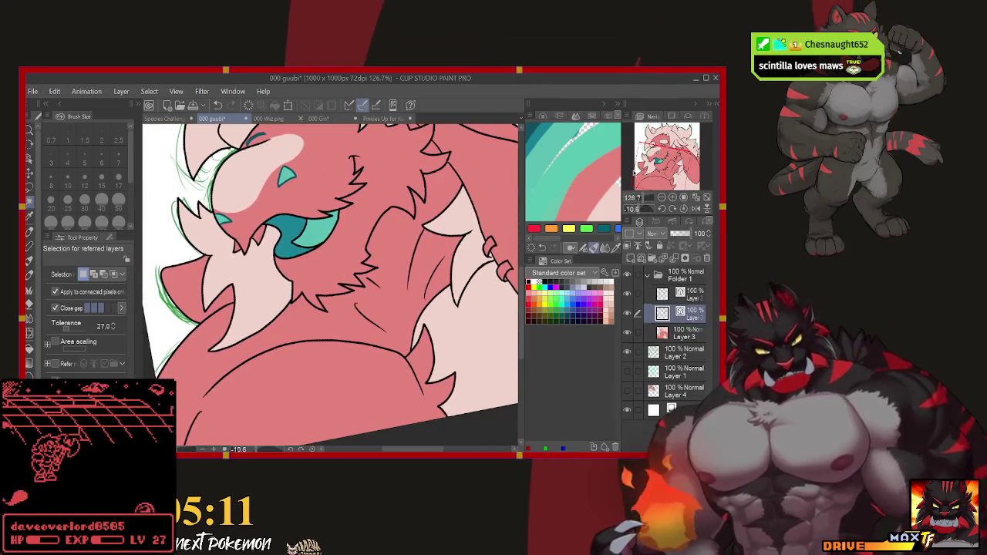
{"action": "key", "text": "p"}
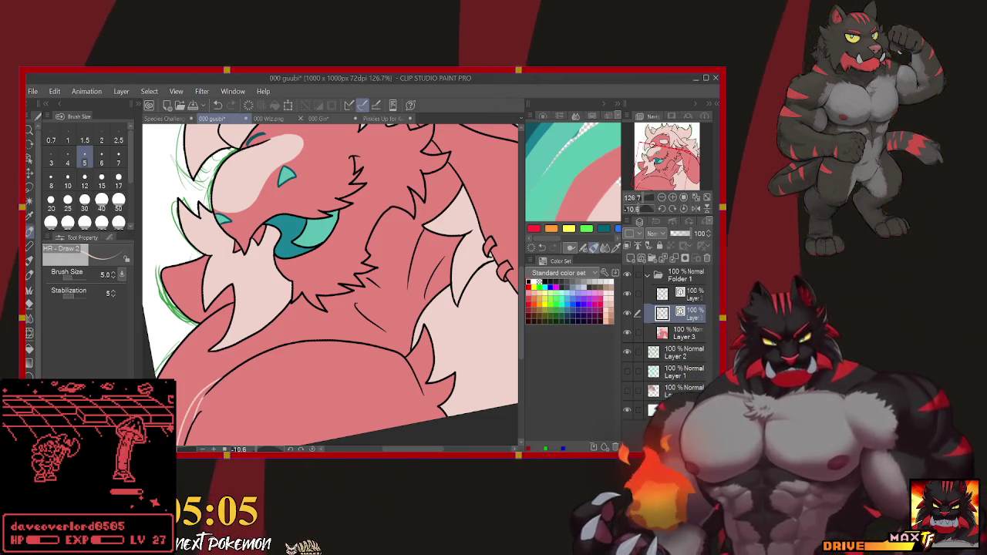
{"action": "scroll", "coordinate": [331, 286], "scroll_direction": "down", "scroll_amount": 2}
{"action": "scroll", "coordinate": [332, 285], "scroll_direction": "down", "scroll_amount": 2}
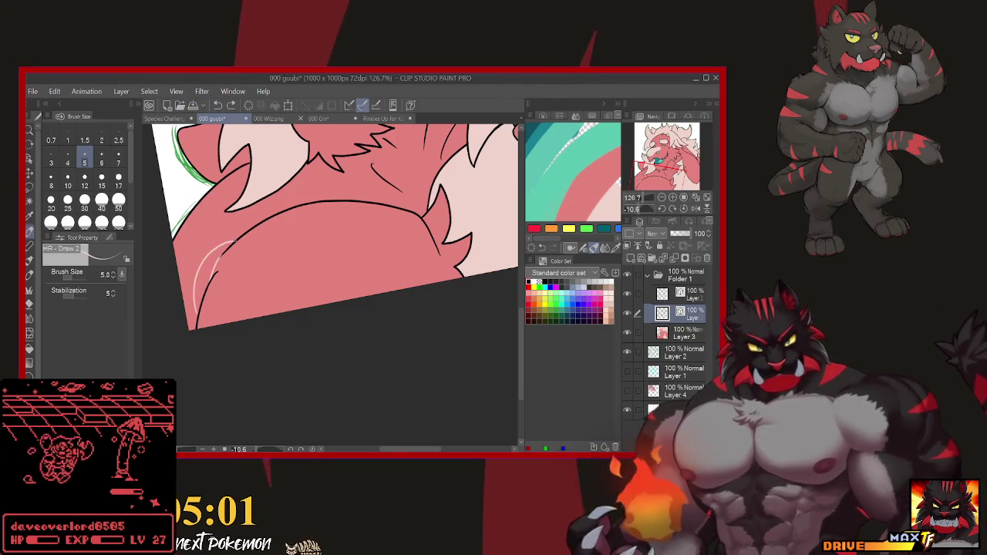
Undo the first attempt, redraw a light highlight along the lower left body edge, then start selecting chest fur.
{"action": "key", "text": "ctrl+z"}
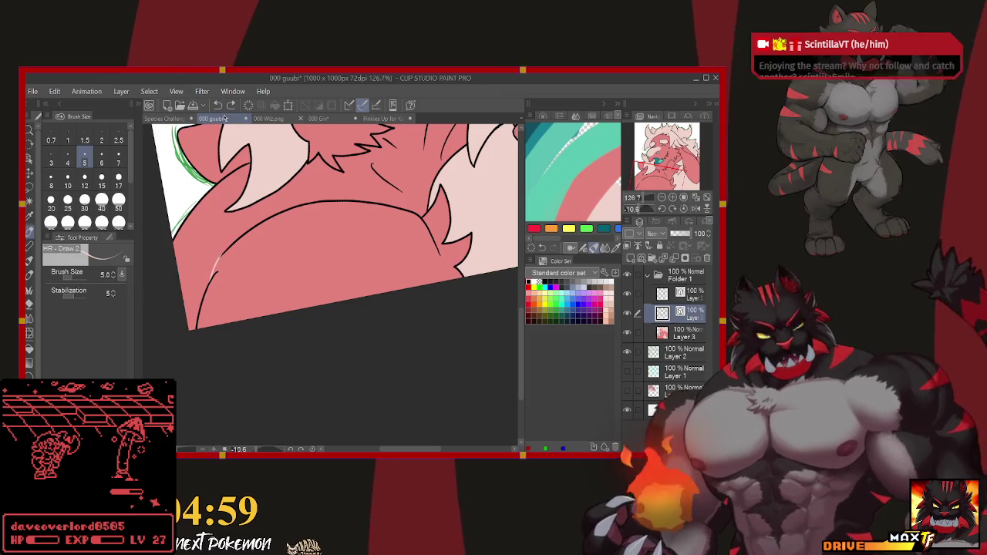
{"action": "left_click_drag", "start_coordinate": [224, 247], "coordinate": [195, 328]}
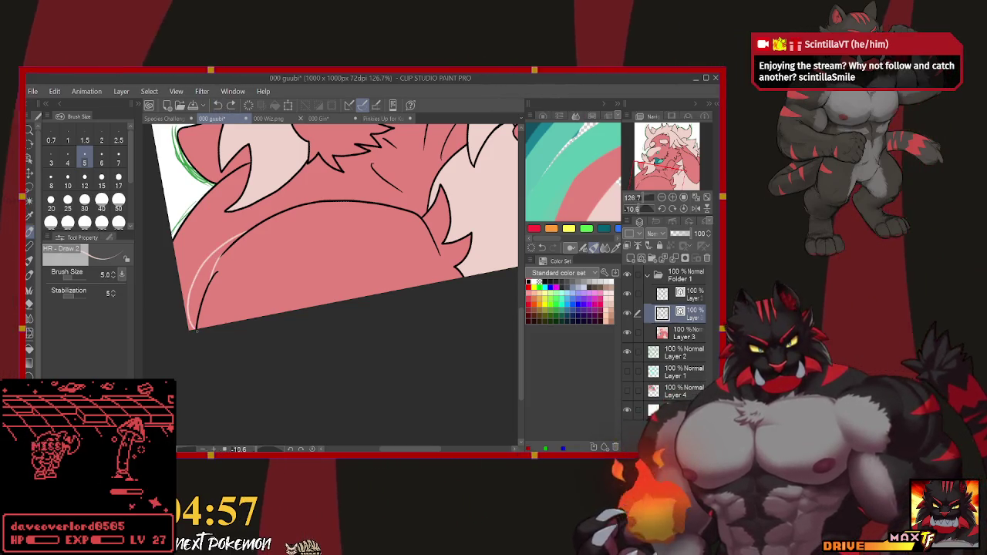
{"action": "scroll", "coordinate": [331, 285], "scroll_direction": "up", "scroll_amount": 3}
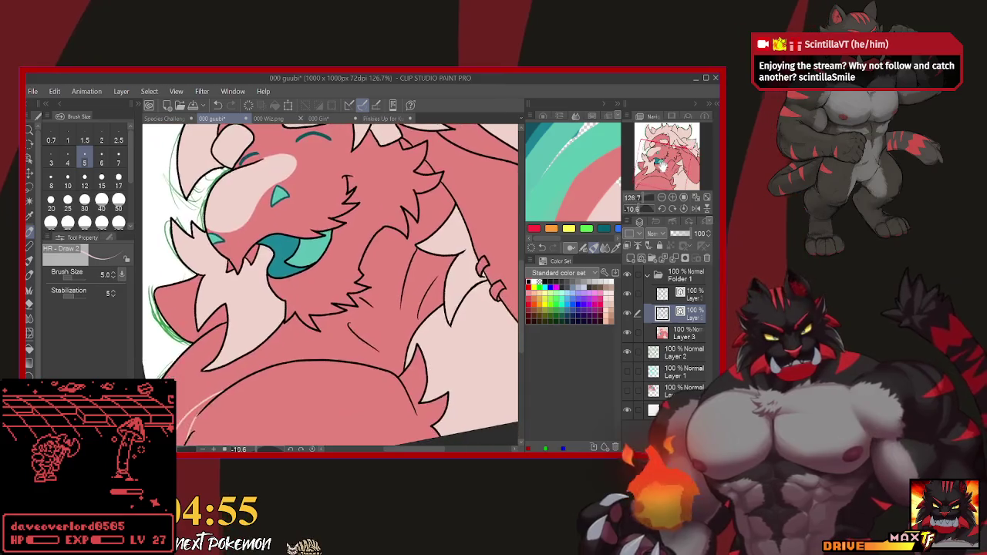
{"action": "scroll", "coordinate": [332, 286], "scroll_direction": "up", "scroll_amount": 2}
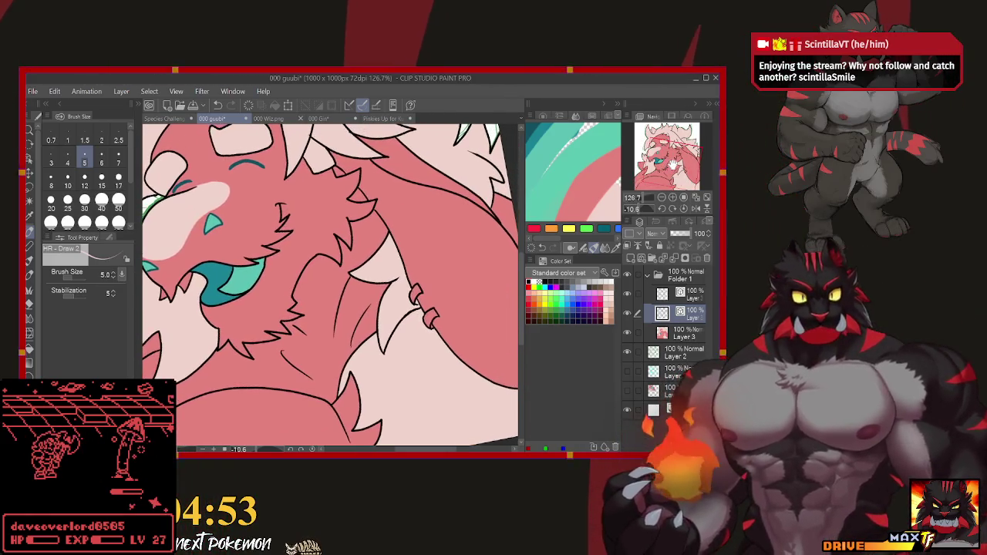
{"action": "scroll", "coordinate": [331, 286], "scroll_direction": "down", "scroll_amount": 1}
{"action": "scroll", "coordinate": [332, 286], "scroll_direction": "down", "scroll_amount": 1}
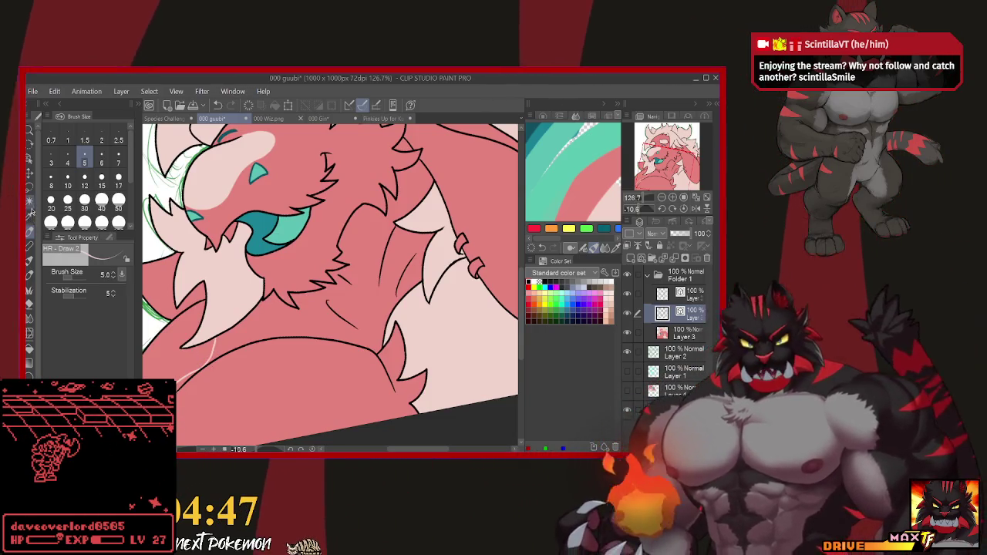
{"action": "key", "text": "w"}
{"action": "left_click", "coordinate": [268, 323]}
Add more chest fur to the selection, pan right, and select the large right-side fur shape.
{"action": "left_click", "coordinate": [388, 285], "text": "shift"}
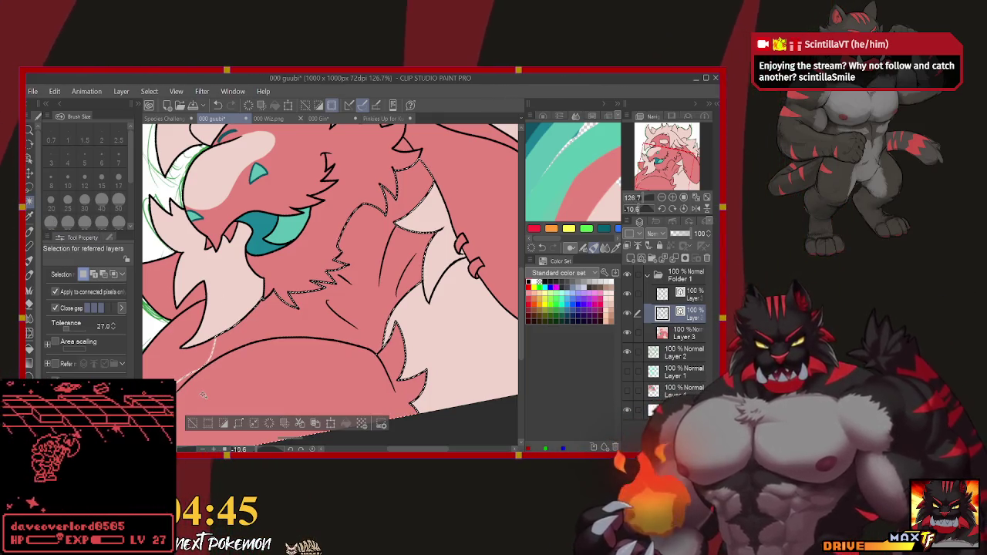
{"action": "left_click", "coordinate": [676, 331]}
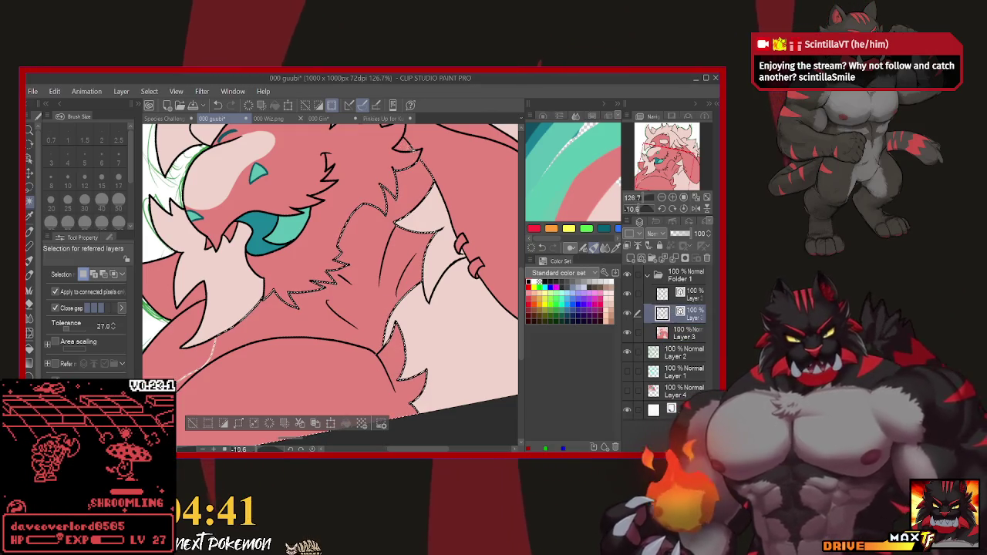
{"action": "left_click_drag", "start_coordinate": [667, 158], "coordinate": [696, 157]}
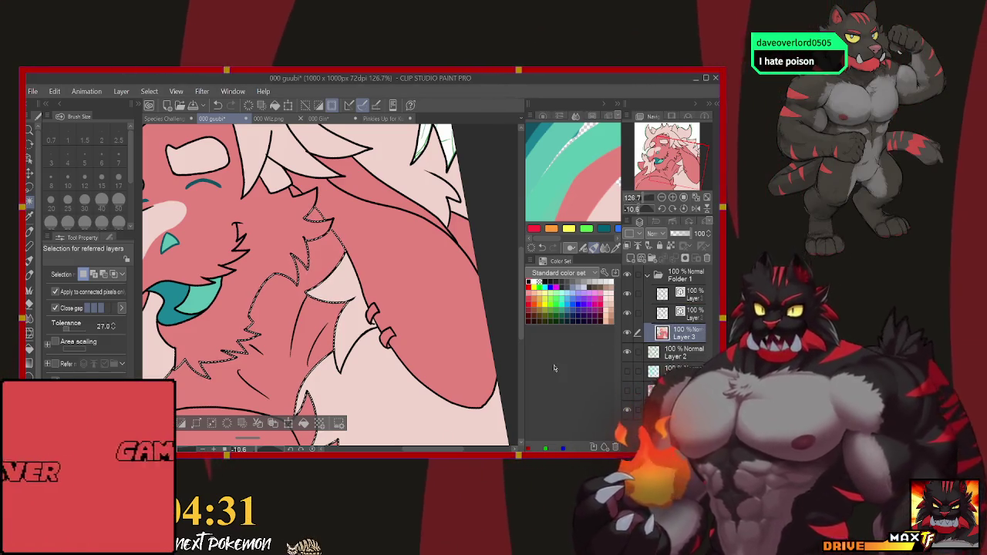
{"action": "mouse_move", "coordinate": [302, 427]}
{"action": "left_mouse_down"}
{"action": "mouse_move", "coordinate": [441, 329]}
{"action": "mouse_move", "coordinate": [262, 409]}
{"action": "left_mouse_up"}
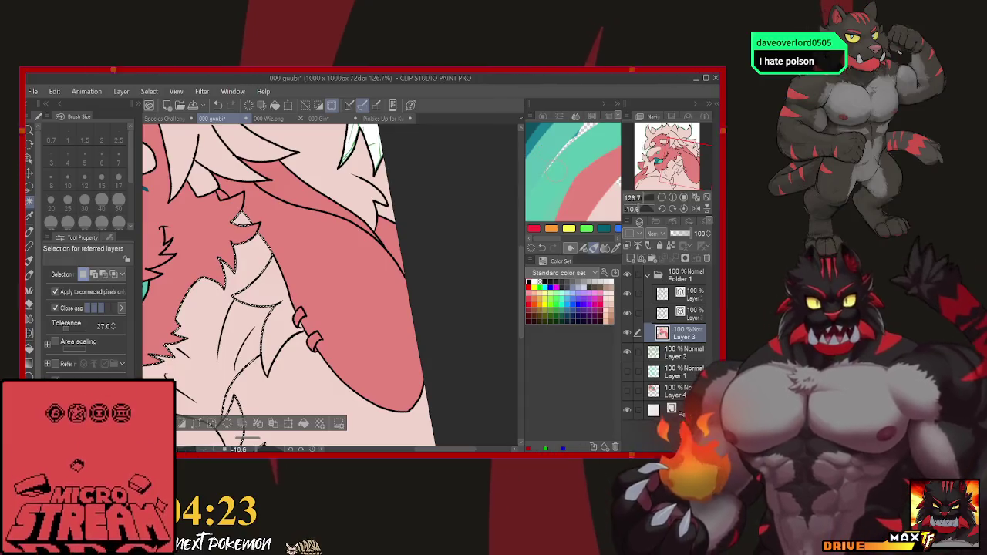
{"action": "left_click", "coordinate": [692, 312]}
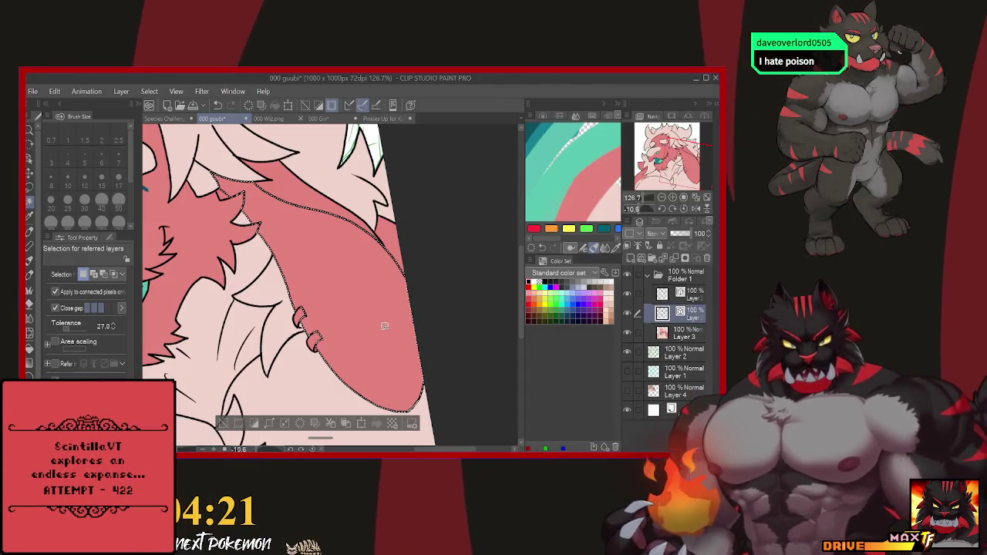
Fill the selected tail area with teal, then deselect.
{"action": "left_click", "coordinate": [691, 334]}
{"action": "key", "text": "alt+BackSpace"}
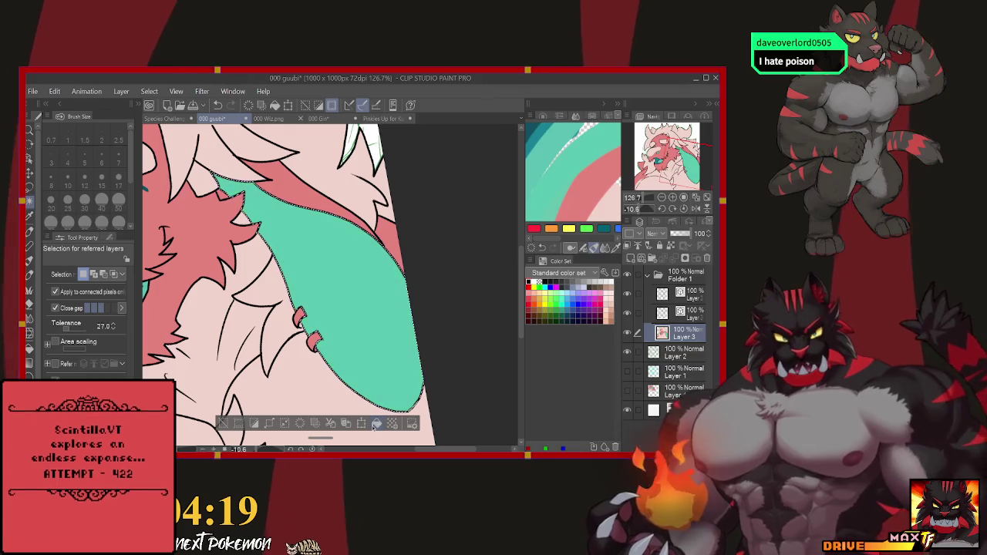
{"action": "key", "text": "ctrl+d"}
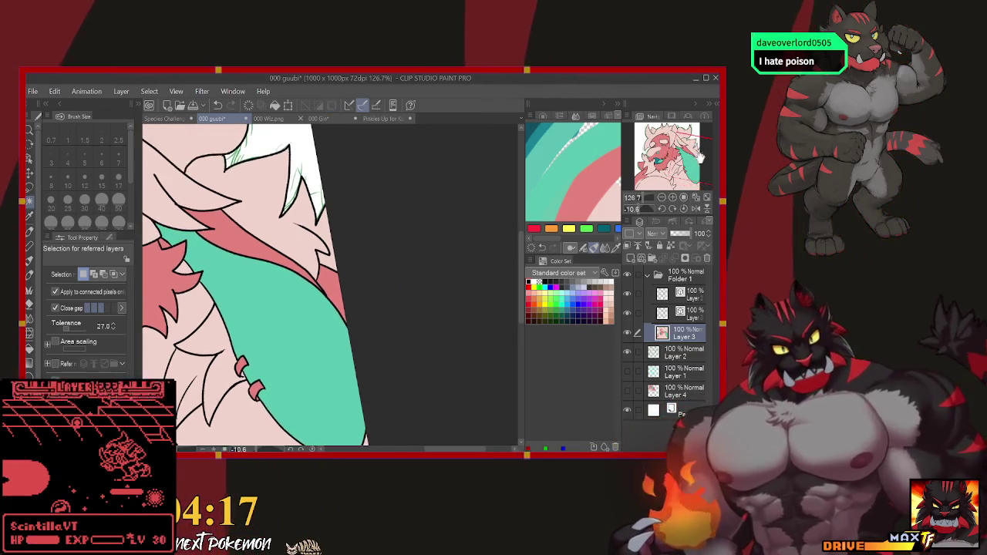
Select the small tabs along the tail and fill them grey on Layer 3.
{"action": "left_click_drag", "start_coordinate": [679, 154], "coordinate": [691, 161]}
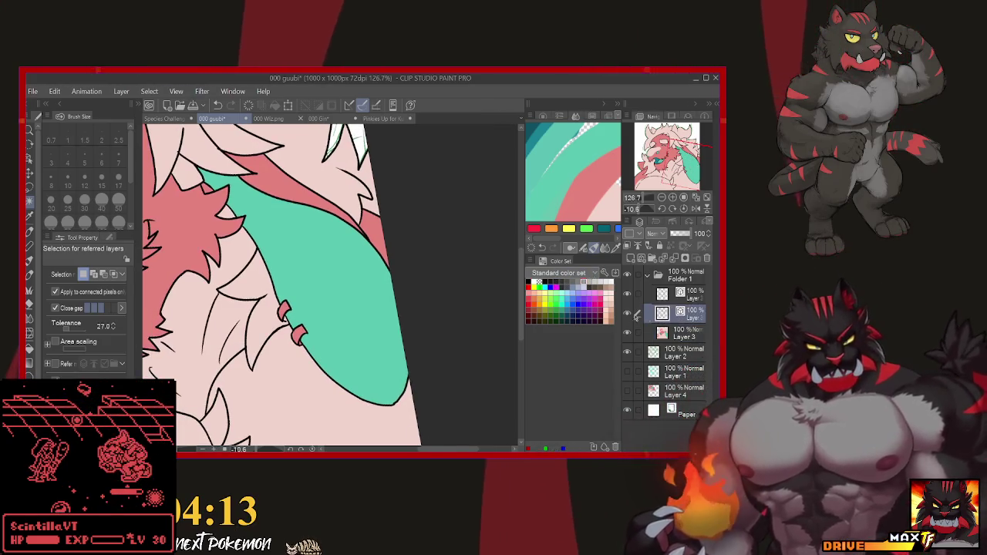
{"action": "left_click", "coordinate": [284, 311]}
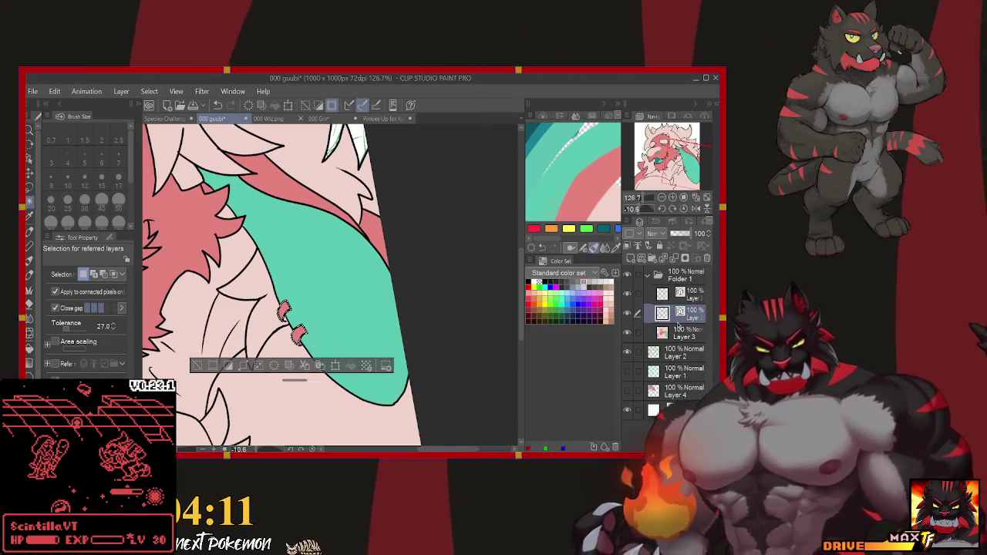
{"action": "left_click", "coordinate": [676, 330]}
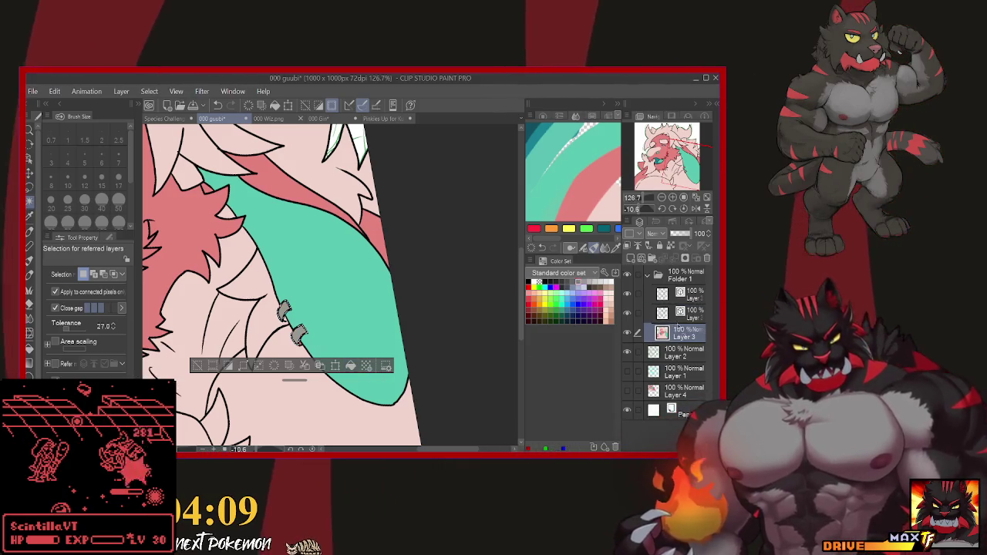
{"action": "left_click", "coordinate": [679, 312]}
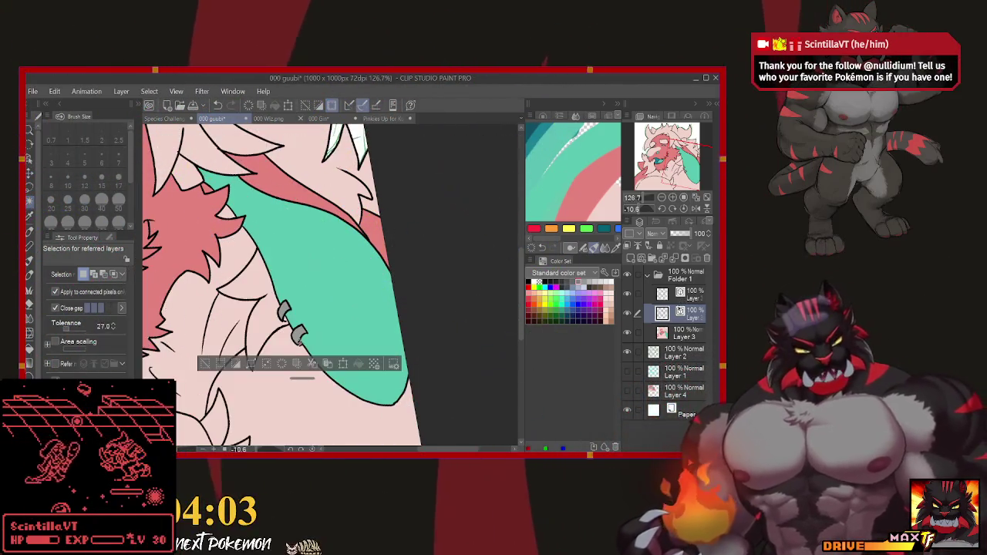
{"action": "left_click", "coordinate": [671, 333]}
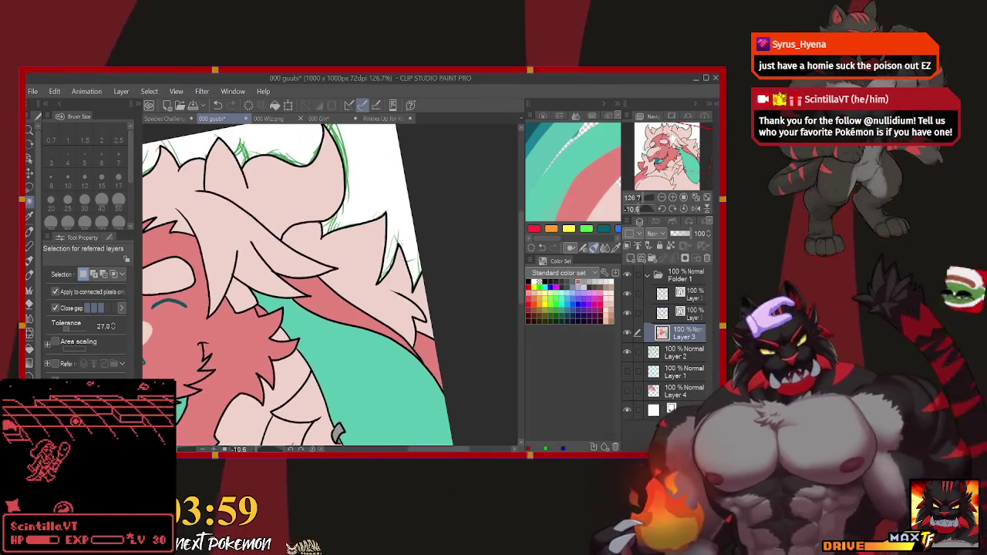
Zoom out to the whole bust, select all, and create empty Layer 5 above Layer 3.
{"action": "left_click_drag", "start_coordinate": [232, 270], "coordinate": [494, 300]}
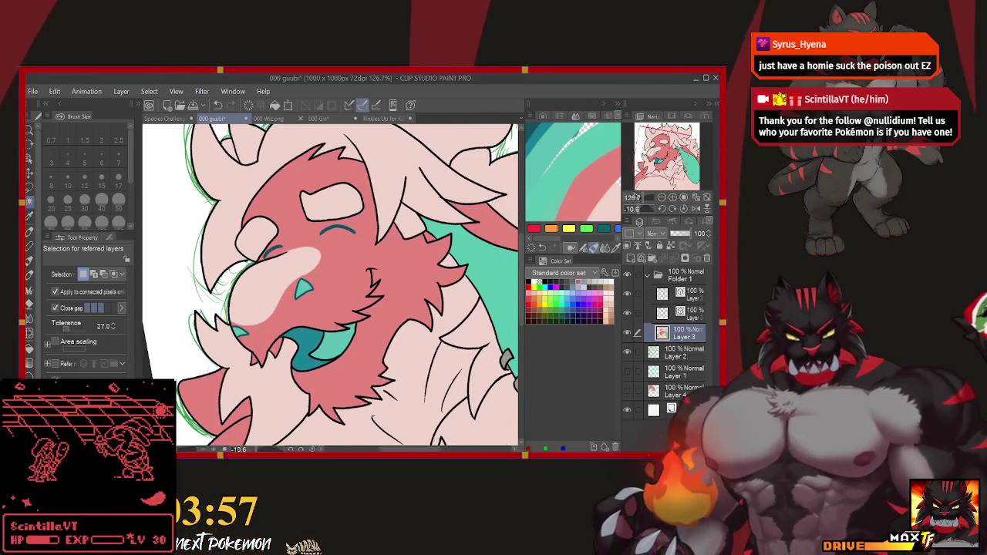
{"action": "left_click_drag", "start_coordinate": [679, 197], "coordinate": [637, 198]}
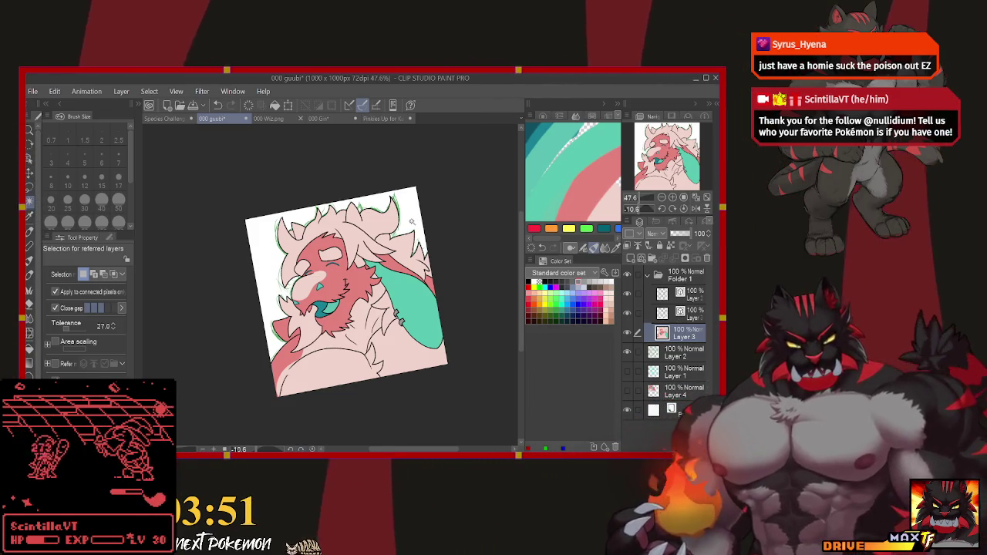
{"action": "key", "text": "ctrl+a"}
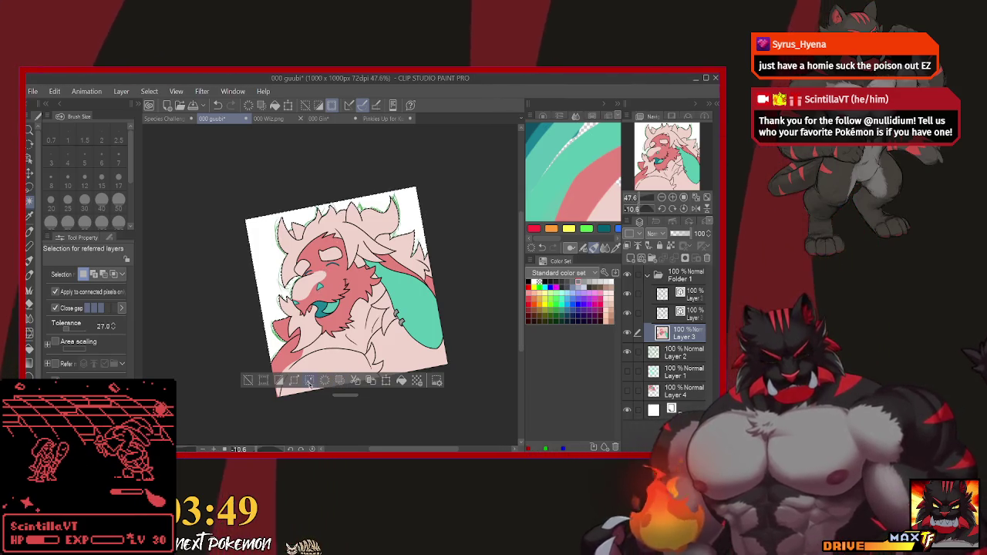
{"action": "left_click", "coordinate": [309, 381]}
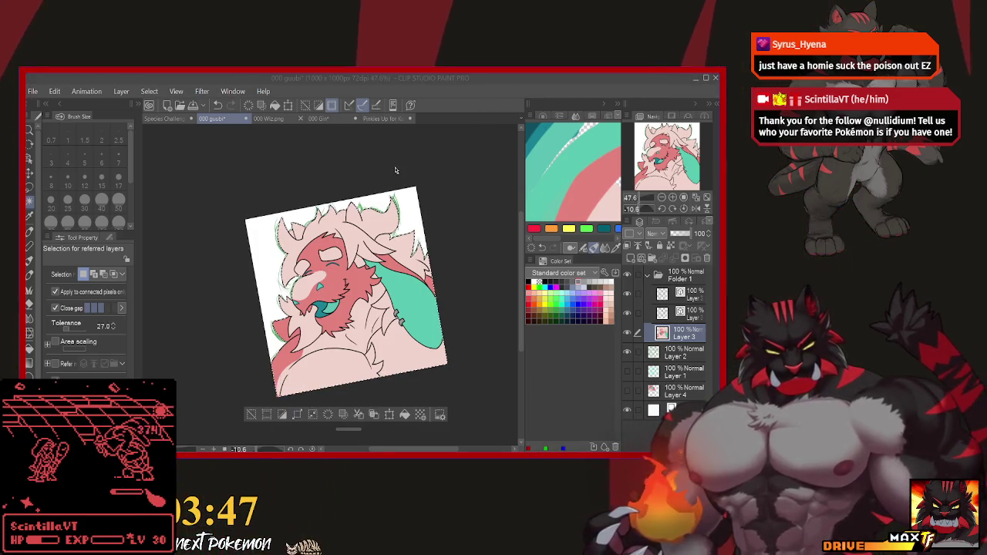
{"action": "key", "text": "ctrl+shift+n"}
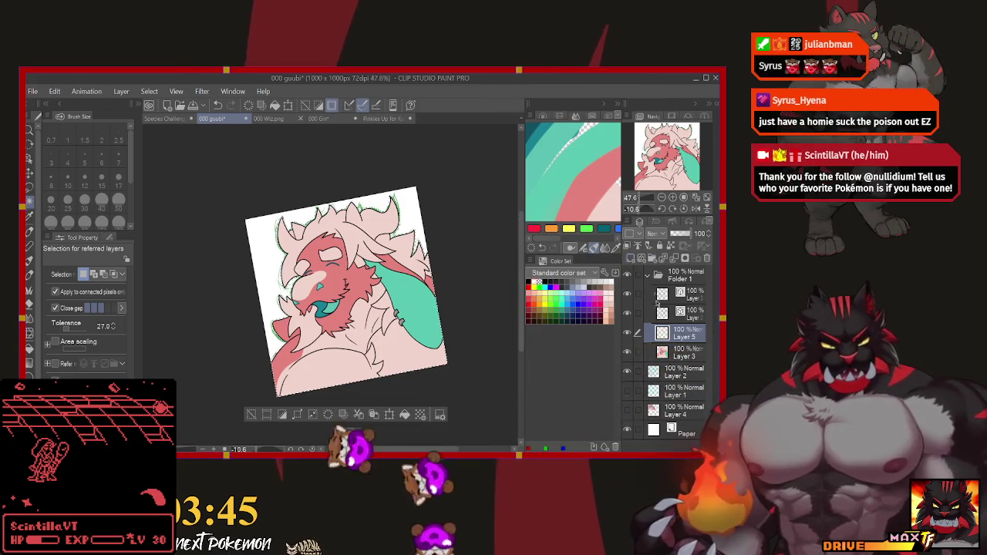
Move Layer 5 below Layer 3, deselect, and hide Layers 2, 1, 4 and Paper.
{"action": "key", "text": "ctrl+bracketleft"}
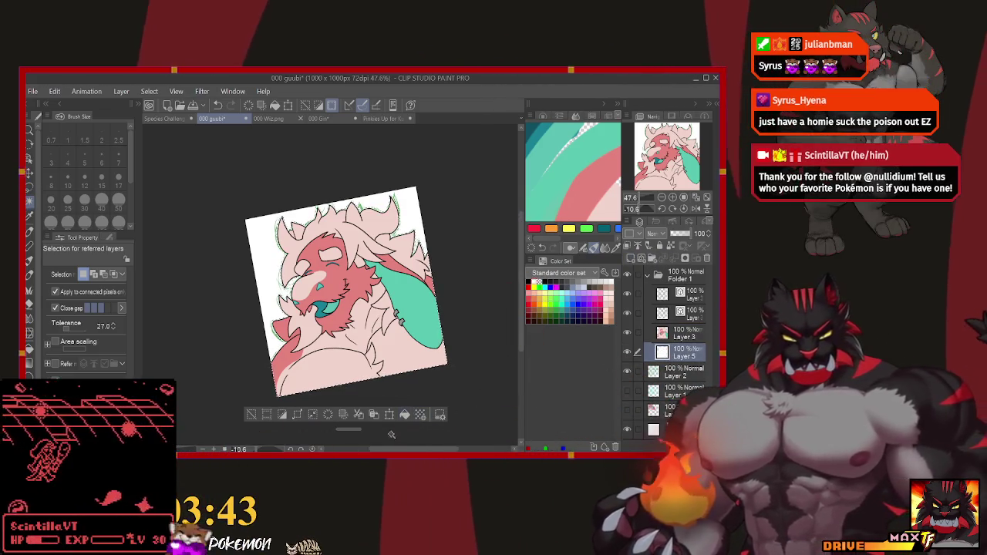
{"action": "key", "text": "ctrl+d"}
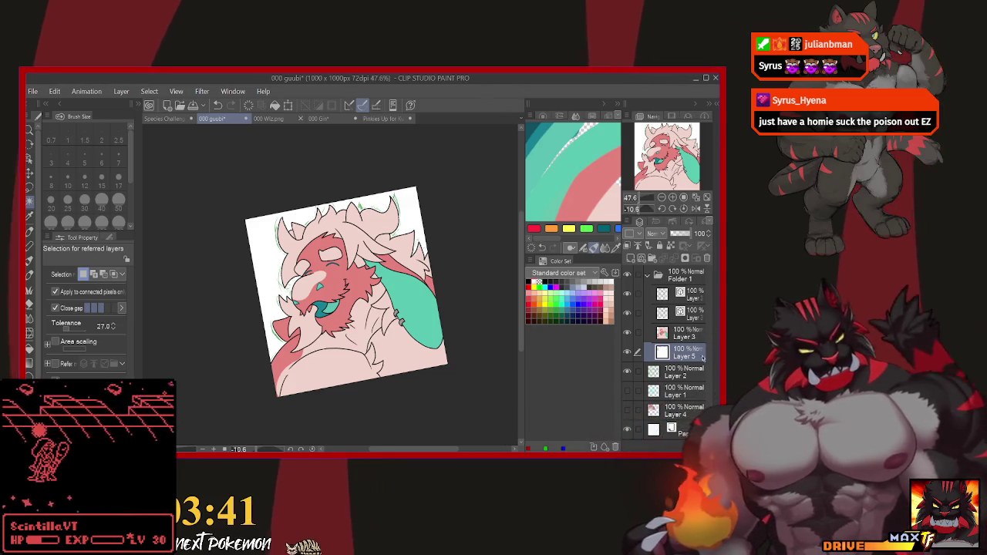
{"action": "left_click_drag", "start_coordinate": [628, 429], "coordinate": [632, 373]}
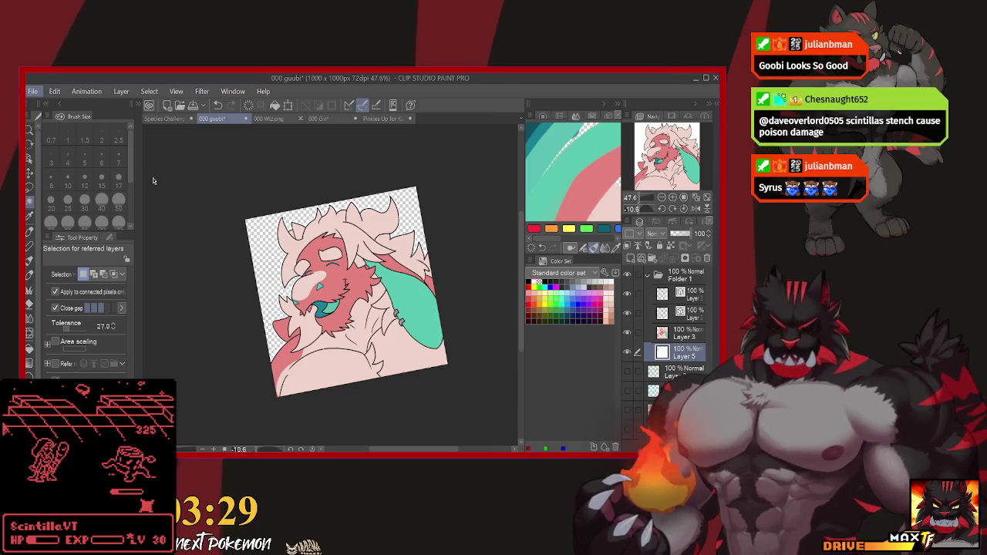
{"action": "key", "text": "alt+Tab"}
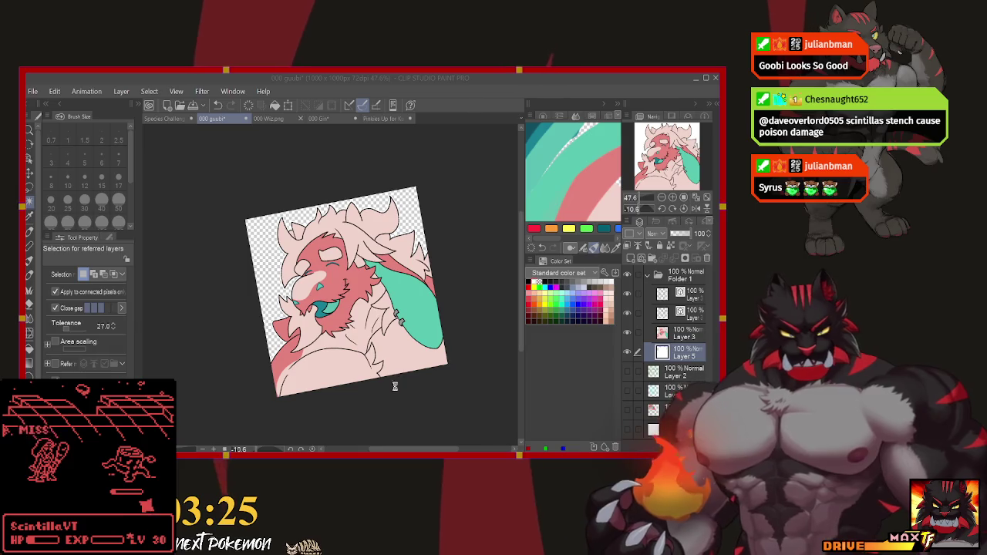
{"action": "key", "text": "alt+Tab"}
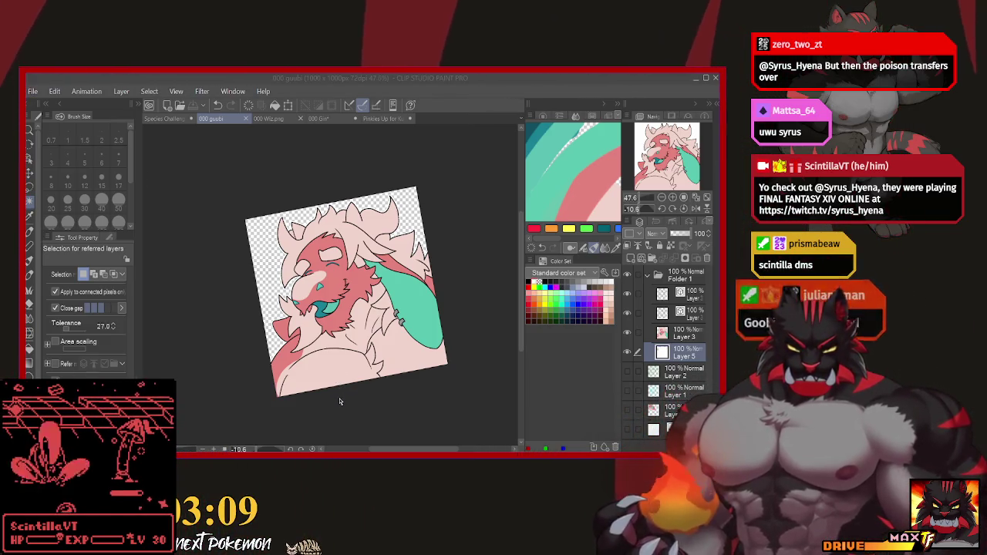
Confirm saving the transparent artwork as 000 guubi.png.
{"action": "key", "text": "Return"}
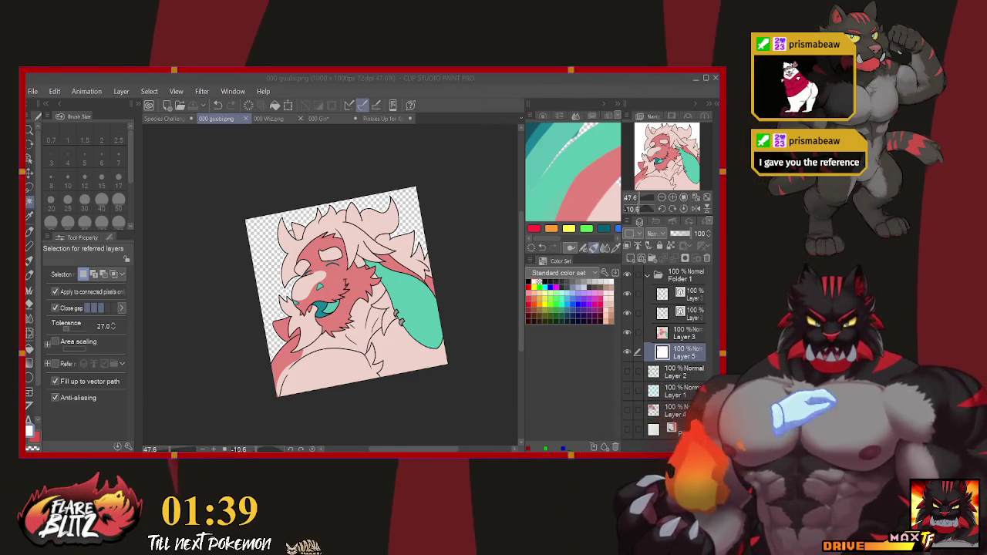
{"action": "key", "text": "ctrl+Tab"}
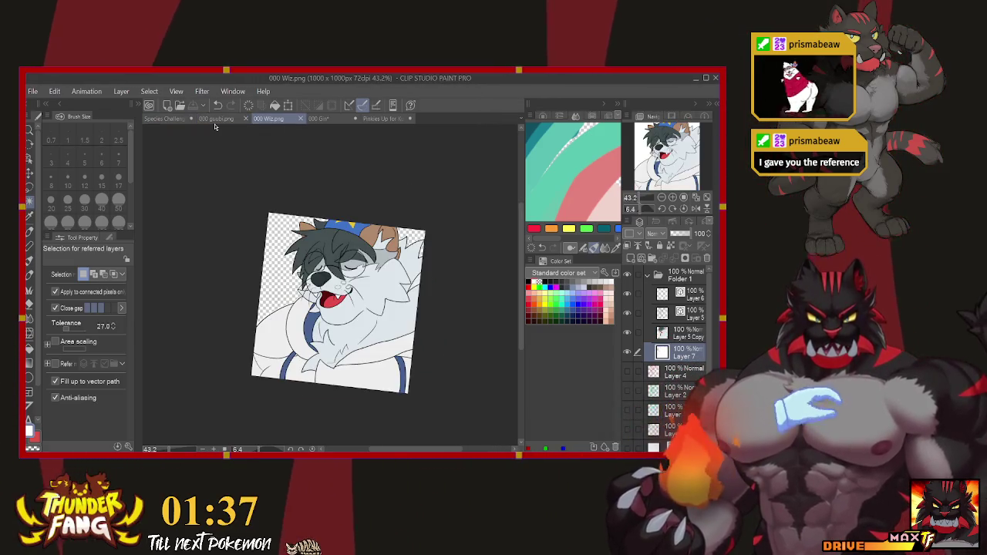
{"action": "left_click", "coordinate": [223, 120]}
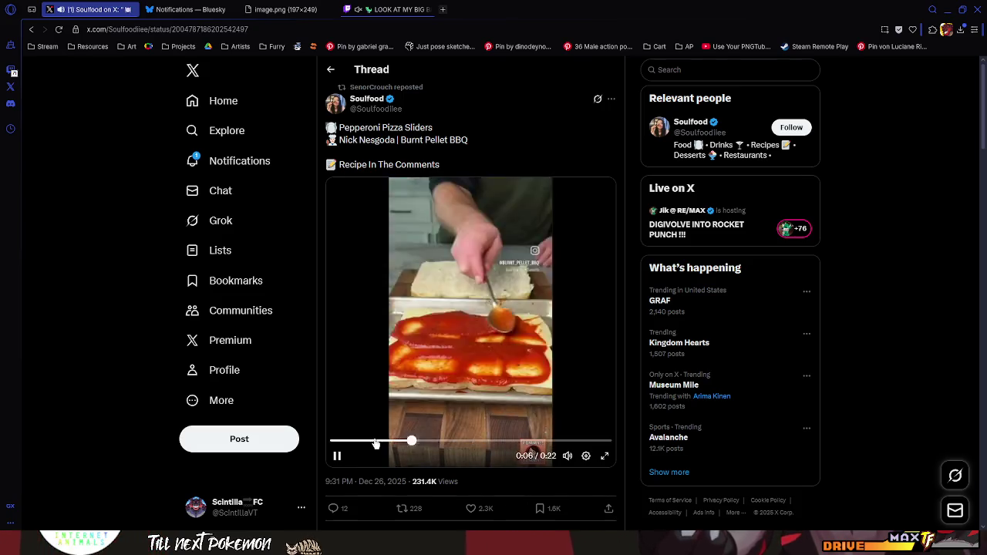
Restart the Pepperoni Pizza Sliders video at 0:00, then return to Clip Studio Paint.
{"action": "left_click_drag", "start_coordinate": [505, 441], "coordinate": [334, 440]}
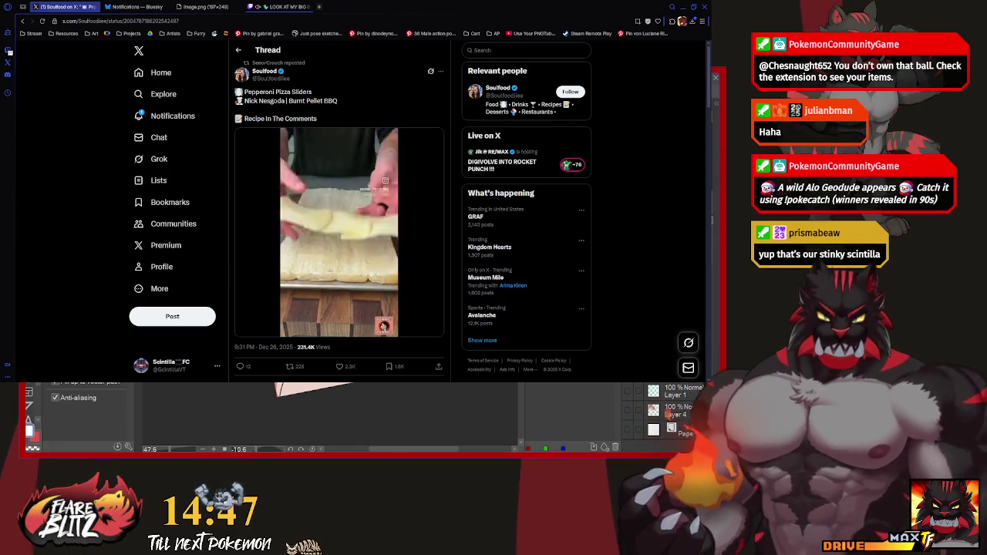
{"action": "key", "text": "alt+Tab"}
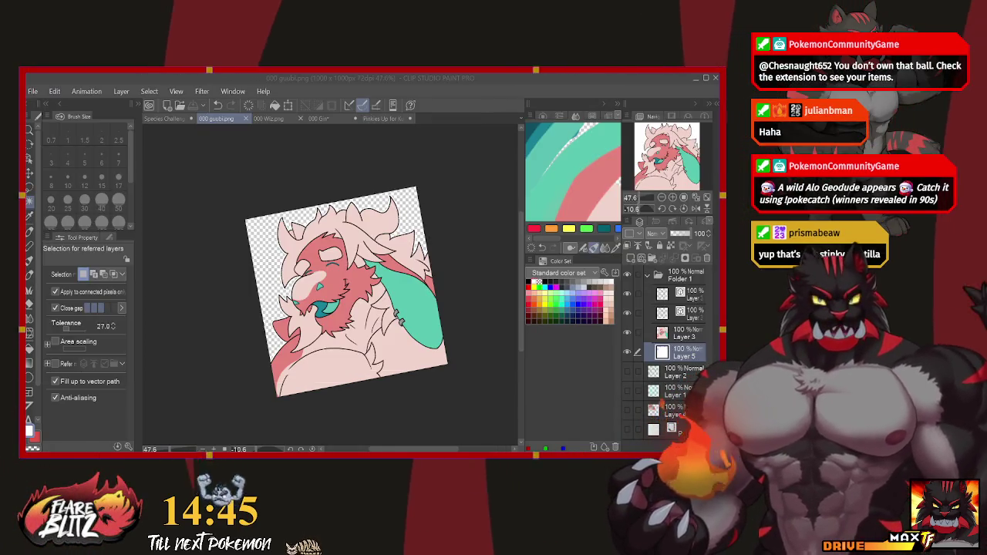
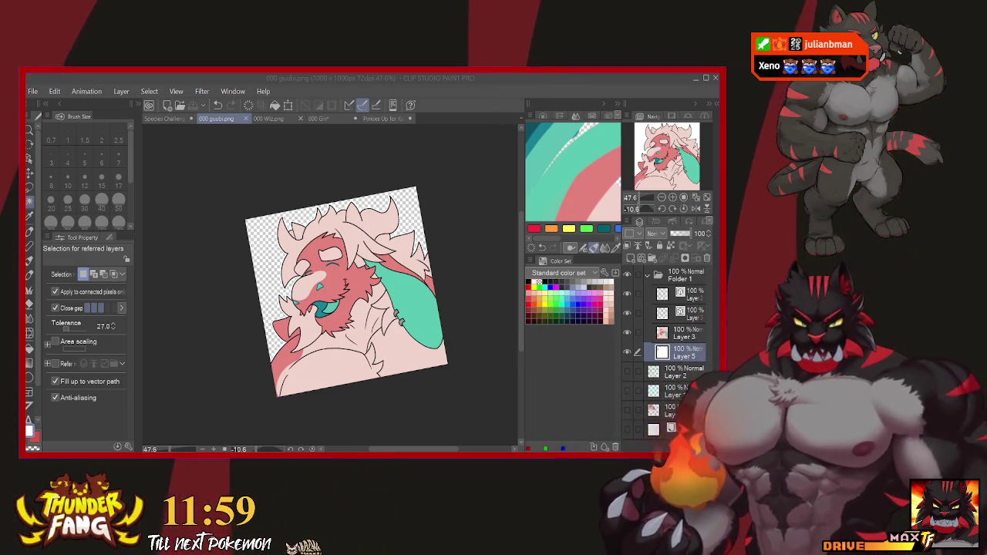
Bring the '000 Gin' green sketch document forward and add a new layer for line art.
{"action": "left_click", "coordinate": [319, 118]}
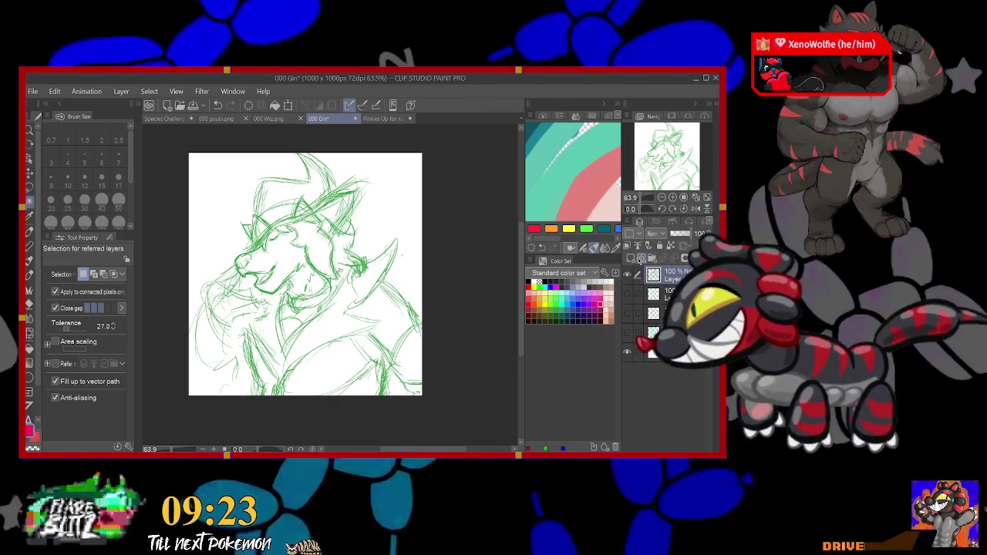
{"action": "key", "text": "ctrl+shift+n"}
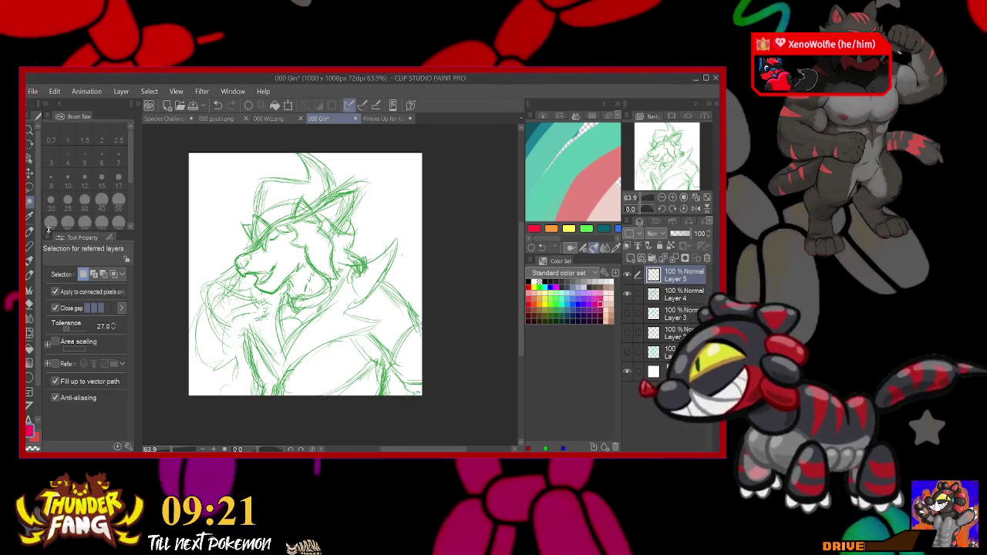
With the pen, ink the top of the nose and the snout tip in red.
{"action": "left_click", "coordinate": [34, 248]}
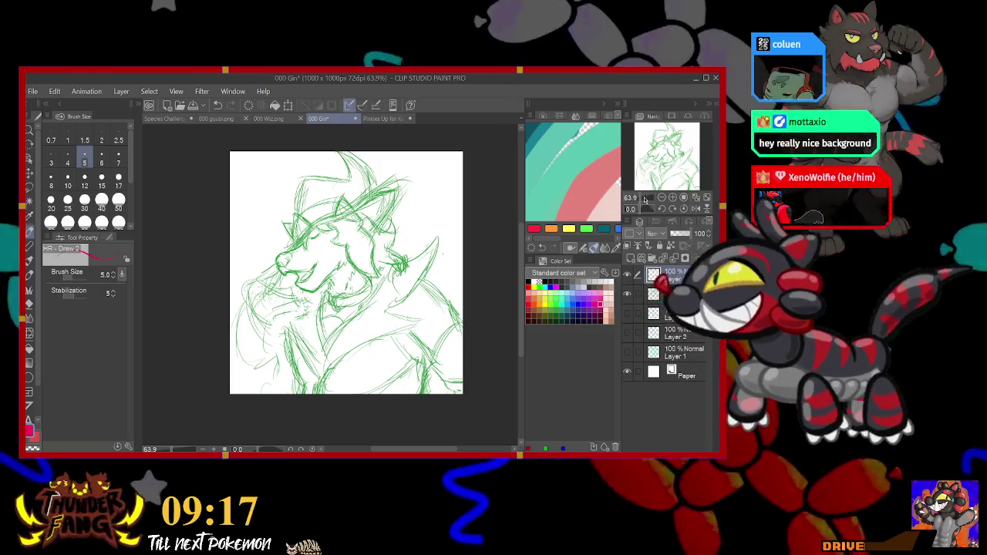
{"action": "scroll", "coordinate": [256, 269], "scroll_direction": "up", "scroll_amount": 4}
{"action": "scroll", "coordinate": [256, 270], "scroll_direction": "up", "scroll_amount": 1}
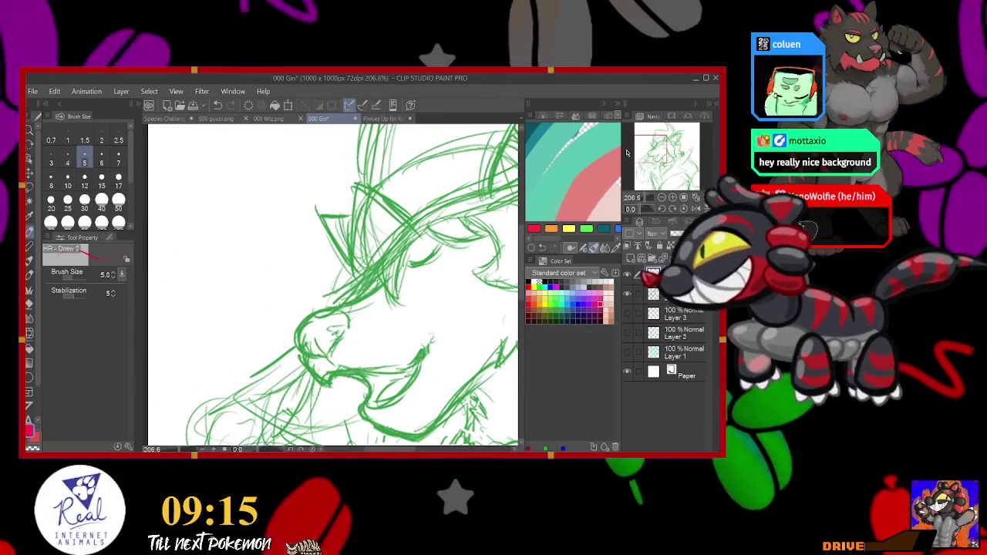
{"action": "scroll", "coordinate": [330, 285], "scroll_direction": "right", "scroll_amount": 2}
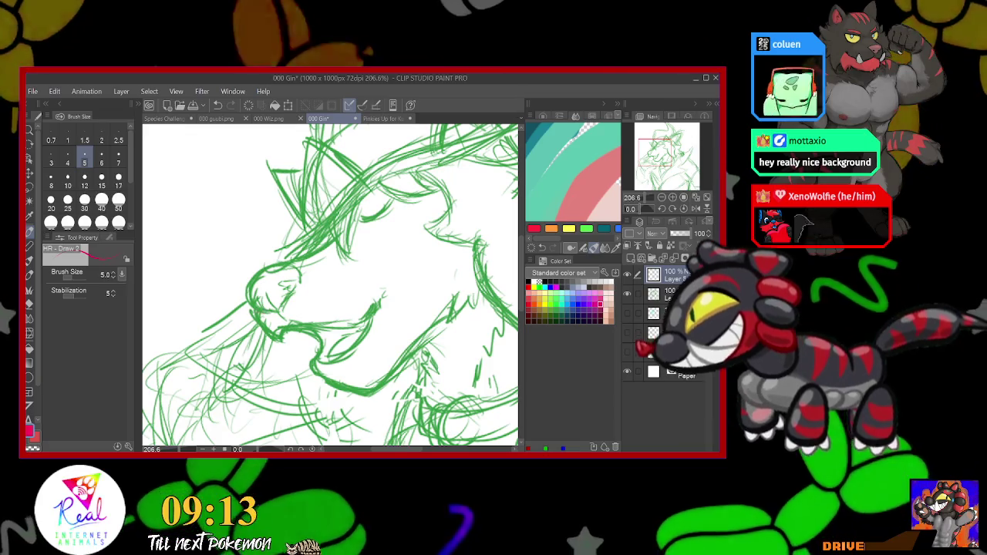
{"action": "left_click_drag", "start_coordinate": [249, 303], "coordinate": [260, 312]}
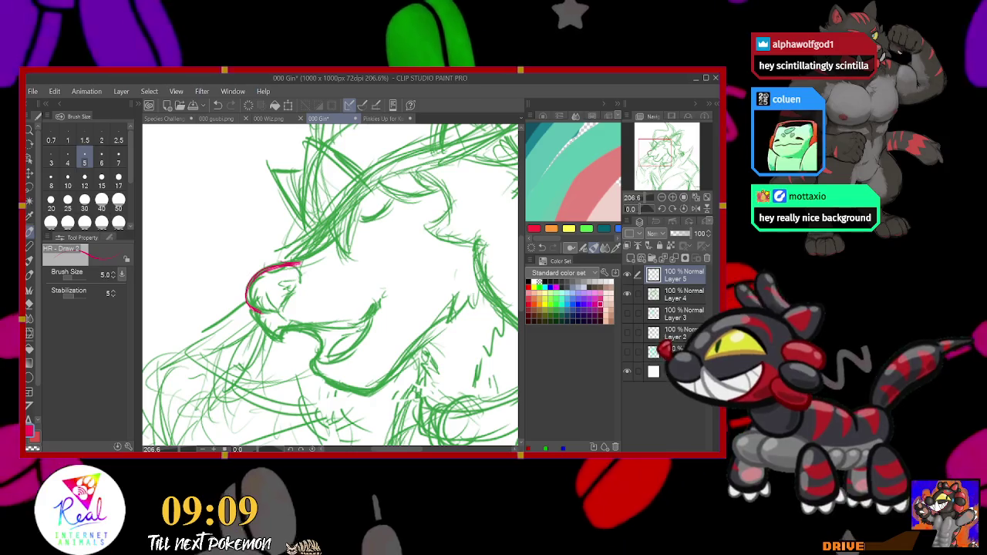
{"action": "left_click_drag", "start_coordinate": [299, 269], "coordinate": [278, 317]}
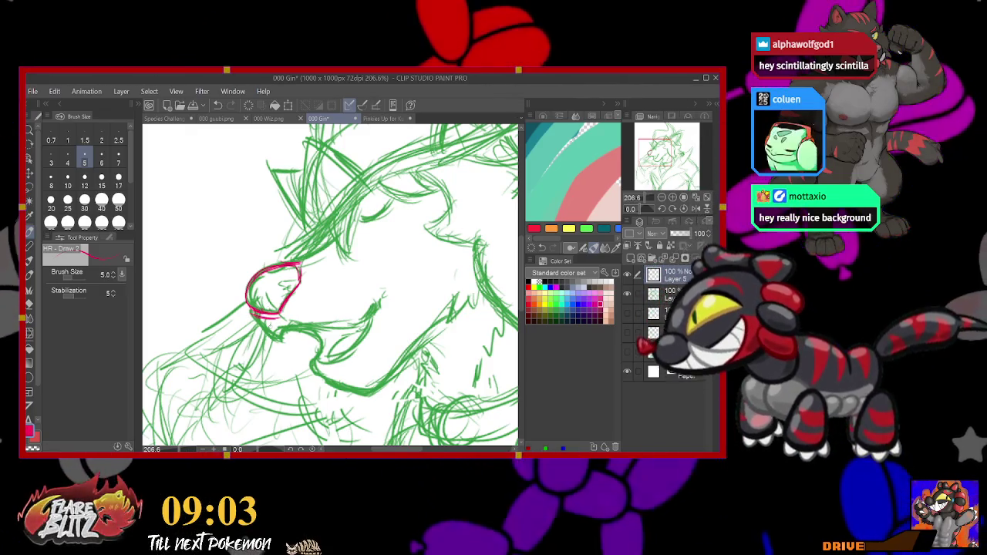
Ink the snout down to the chin, the mouth line and the lower jaw in red.
{"action": "left_click_drag", "start_coordinate": [256, 315], "coordinate": [280, 339]}
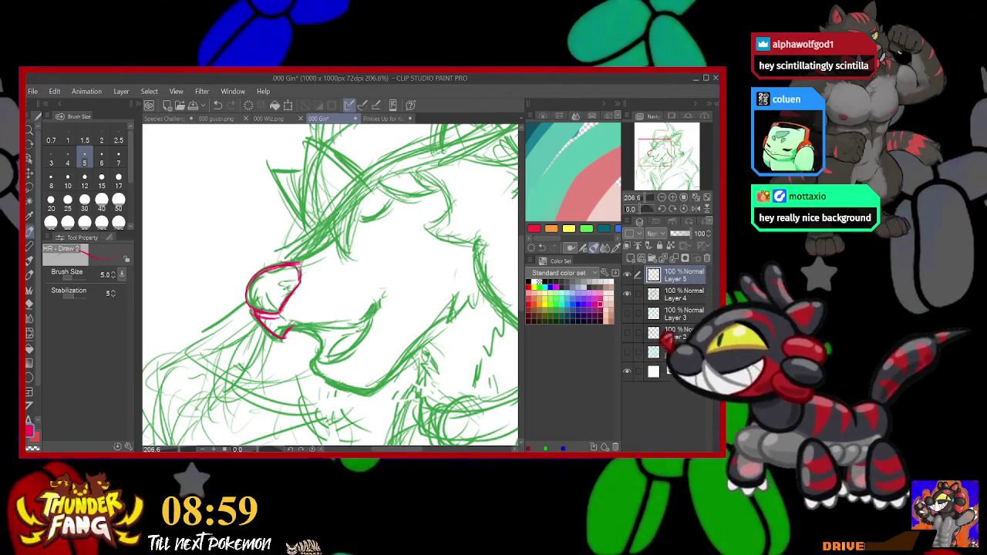
{"action": "left_click_drag", "start_coordinate": [281, 333], "coordinate": [376, 304]}
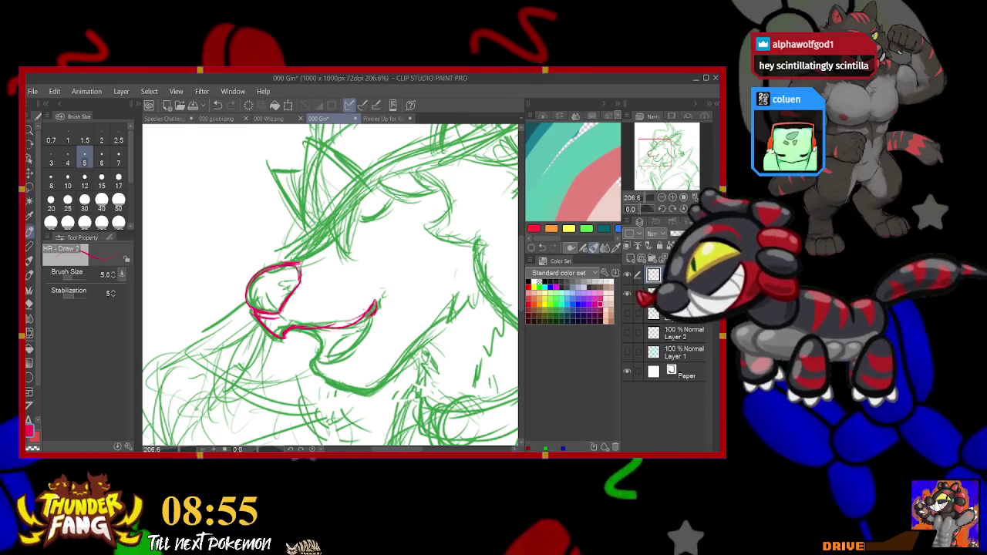
{"action": "mouse_move", "coordinate": [377, 305]}
{"action": "left_mouse_down"}
{"action": "mouse_move", "coordinate": [373, 294]}
{"action": "mouse_move", "coordinate": [318, 359]}
{"action": "mouse_move", "coordinate": [341, 385]}
{"action": "mouse_move", "coordinate": [453, 297]}
{"action": "left_mouse_up"}
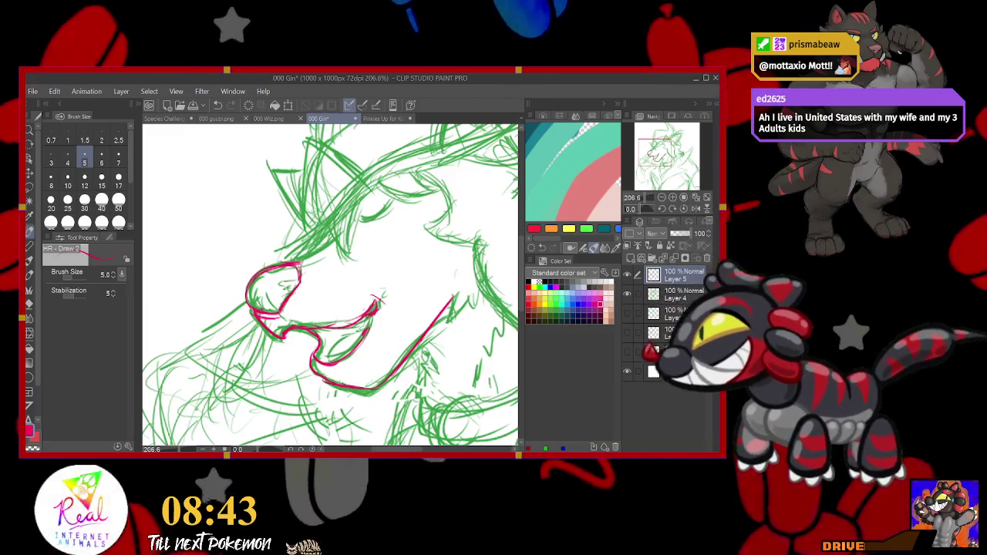
{"action": "left_click_drag", "start_coordinate": [293, 261], "coordinate": [333, 244]}
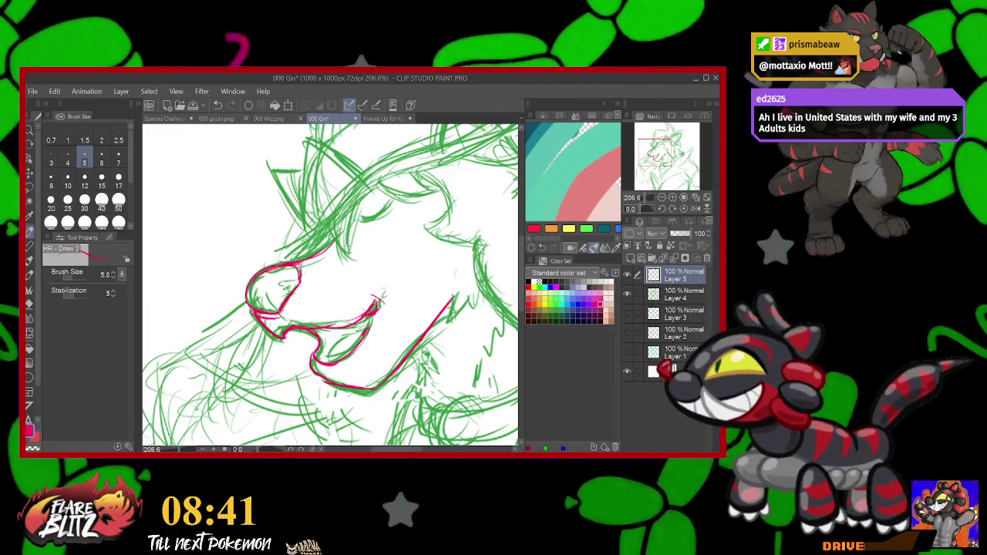
At a wider zoom, ink the line over the head and both edges of the ear.
{"action": "scroll", "coordinate": [330, 286], "scroll_direction": "up", "scroll_amount": 3}
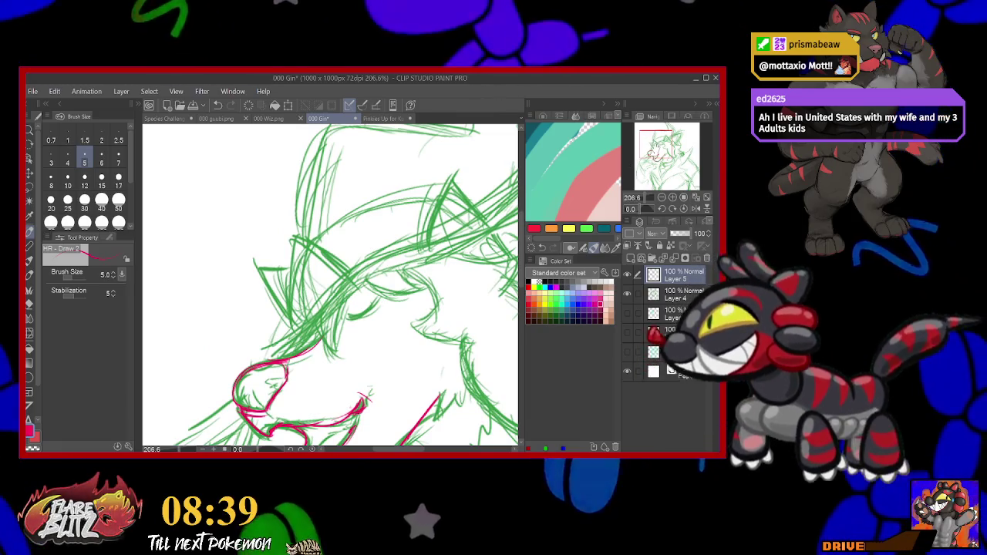
{"action": "scroll", "coordinate": [330, 285], "scroll_direction": "up", "scroll_amount": 2}
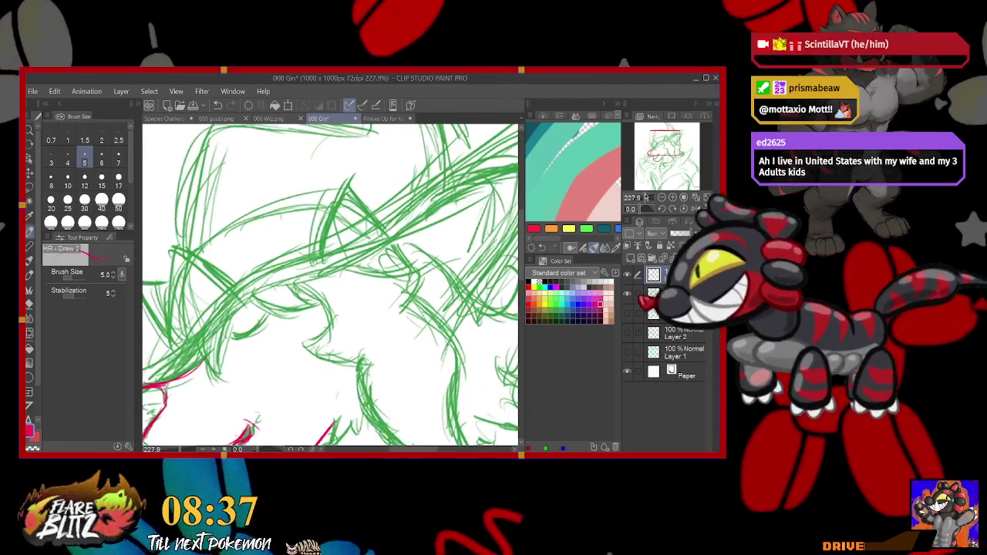
{"action": "left_click_drag", "start_coordinate": [645, 197], "coordinate": [641, 197]}
{"action": "left_click_drag", "start_coordinate": [224, 342], "coordinate": [381, 250]}
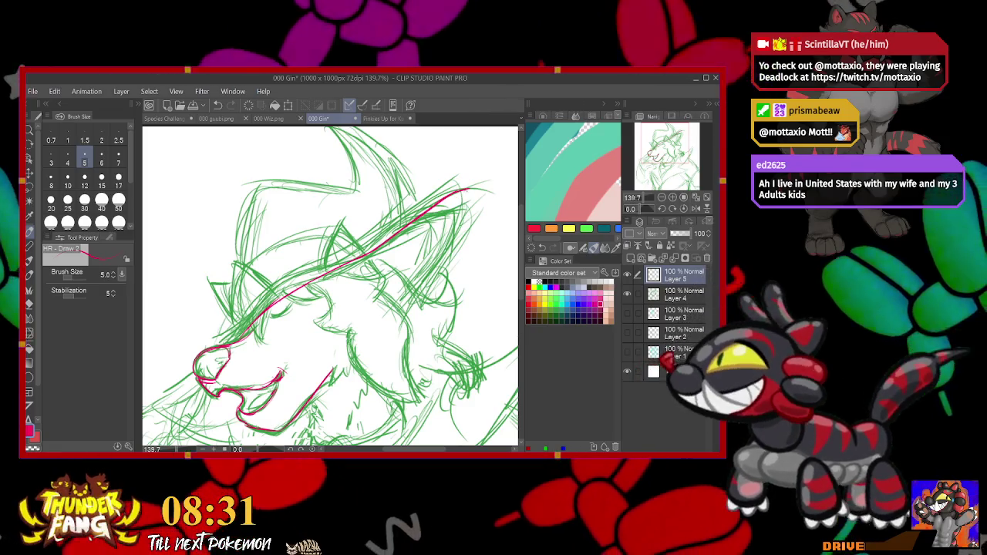
{"action": "left_click_drag", "start_coordinate": [466, 190], "coordinate": [423, 291]}
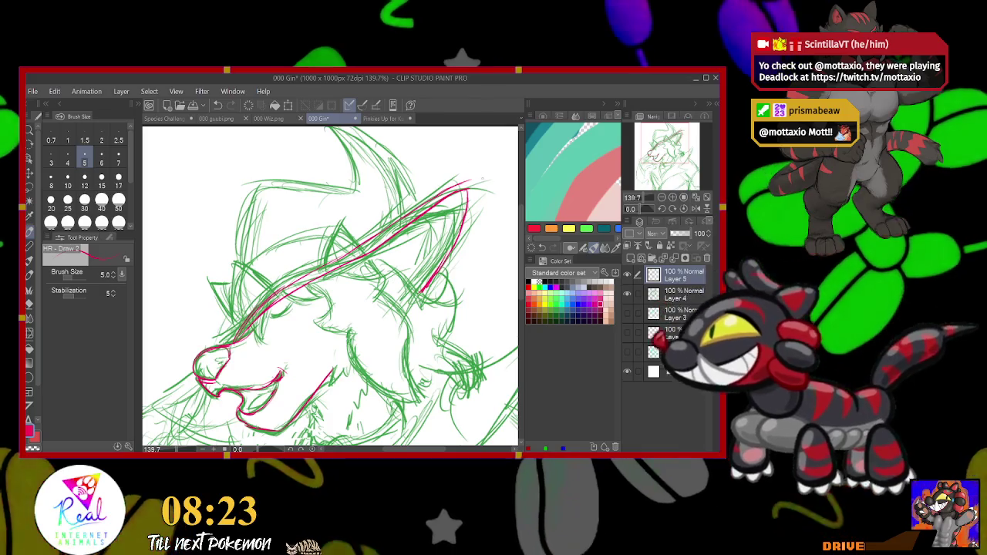
{"action": "mouse_move", "coordinate": [473, 182]}
{"action": "left_mouse_down"}
{"action": "mouse_move", "coordinate": [476, 209]}
{"action": "mouse_move", "coordinate": [436, 293]}
{"action": "left_mouse_up"}
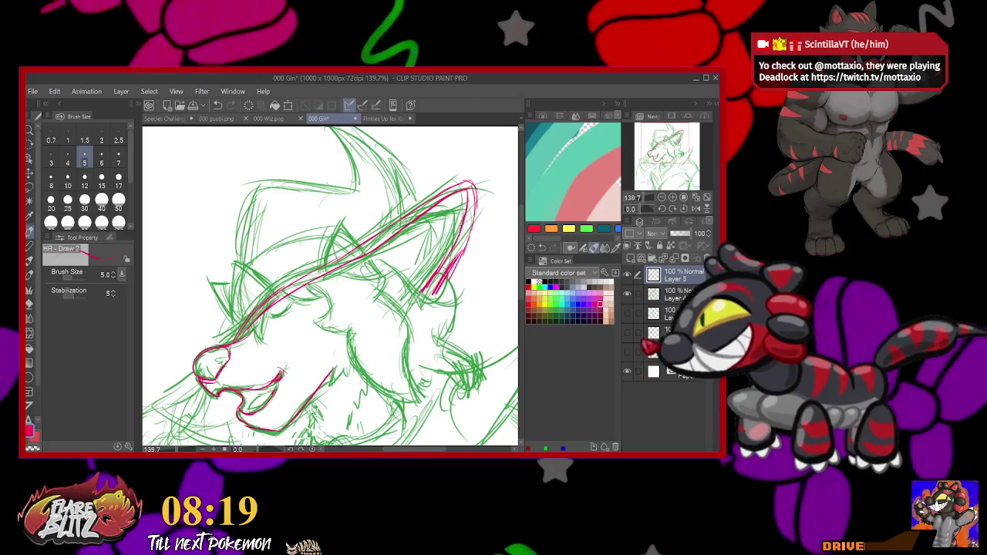
Ink the cheek lines, the right side of the jaw and the brow.
{"action": "left_click_drag", "start_coordinate": [307, 287], "coordinate": [329, 315]}
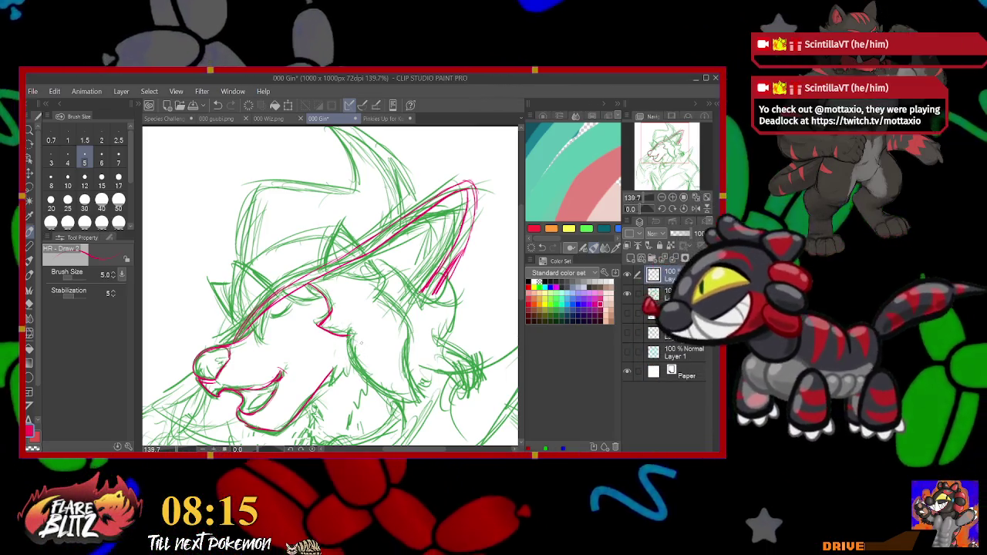
{"action": "left_click_drag", "start_coordinate": [345, 331], "coordinate": [363, 382]}
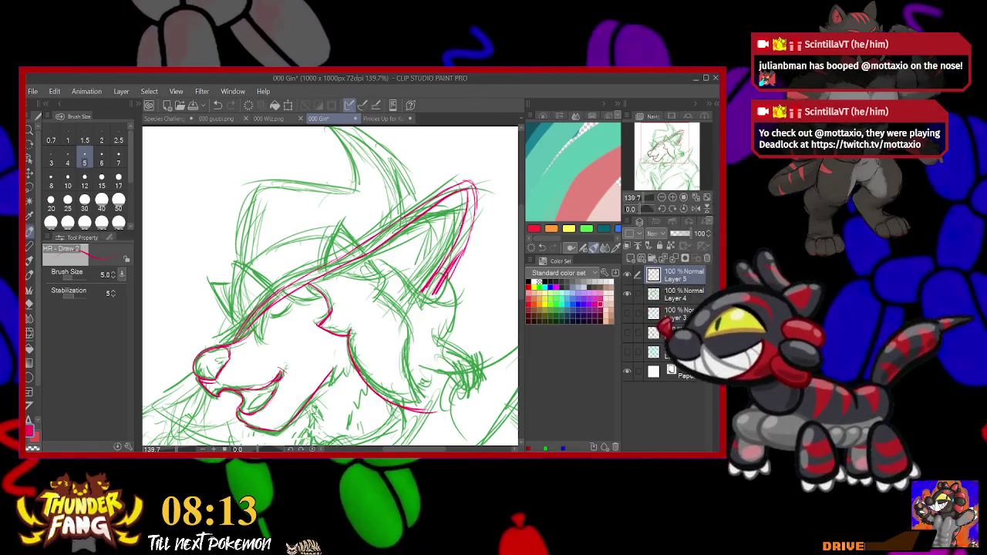
{"action": "left_click_drag", "start_coordinate": [402, 324], "coordinate": [425, 405]}
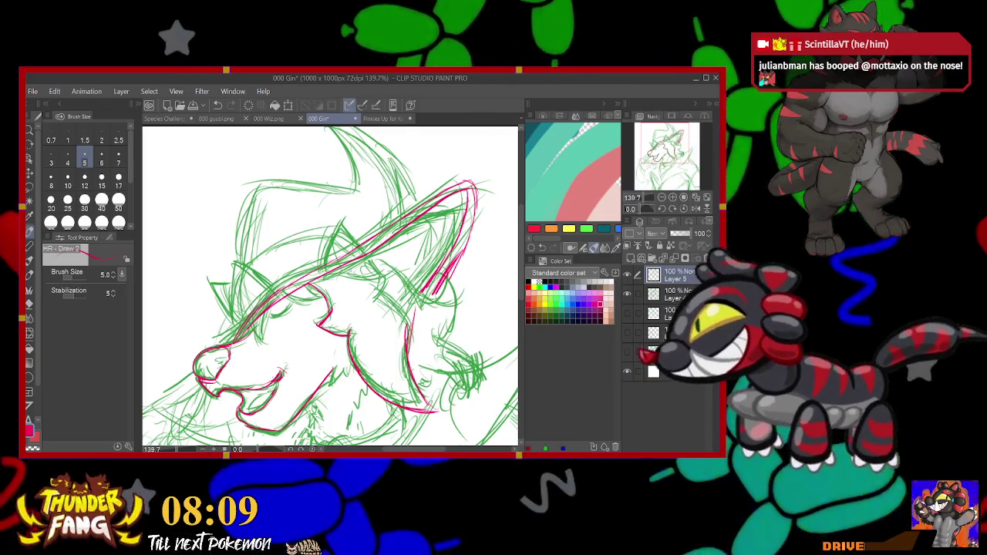
{"action": "mouse_move", "coordinate": [359, 264]}
{"action": "left_mouse_down"}
{"action": "mouse_move", "coordinate": [386, 278]}
{"action": "mouse_move", "coordinate": [411, 324]}
{"action": "left_mouse_up"}
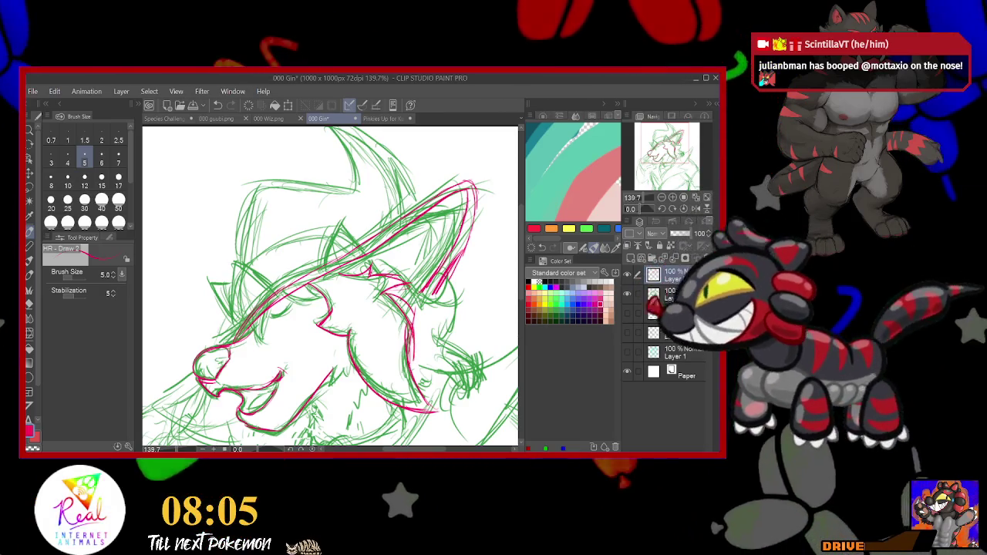
{"action": "mouse_move", "coordinate": [332, 308]}
{"action": "left_mouse_down"}
{"action": "mouse_move", "coordinate": [453, 133]}
{"action": "mouse_move", "coordinate": [413, 212]}
{"action": "left_mouse_up"}
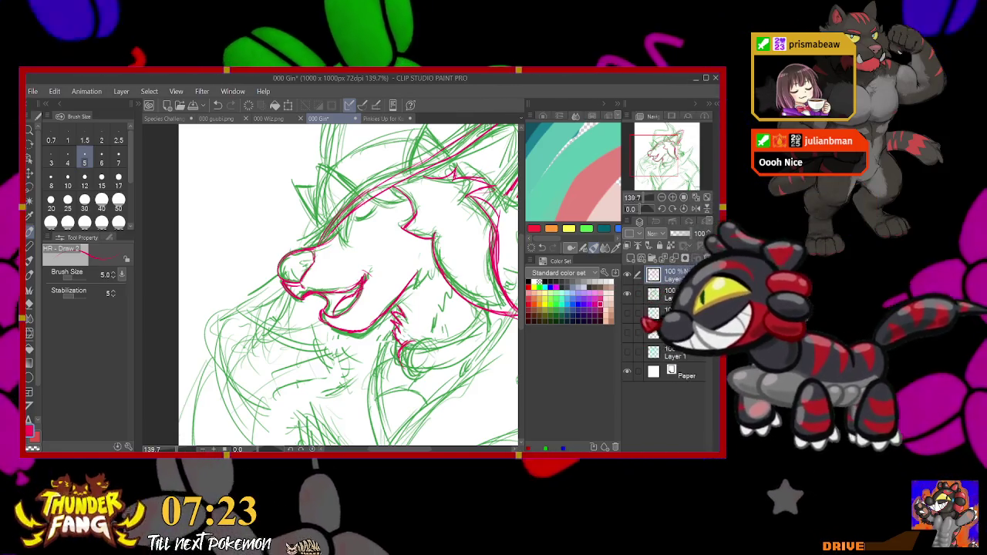
Ink a curved line at the neck and the closed eye line in red.
{"action": "left_click_drag", "start_coordinate": [417, 343], "coordinate": [409, 344]}
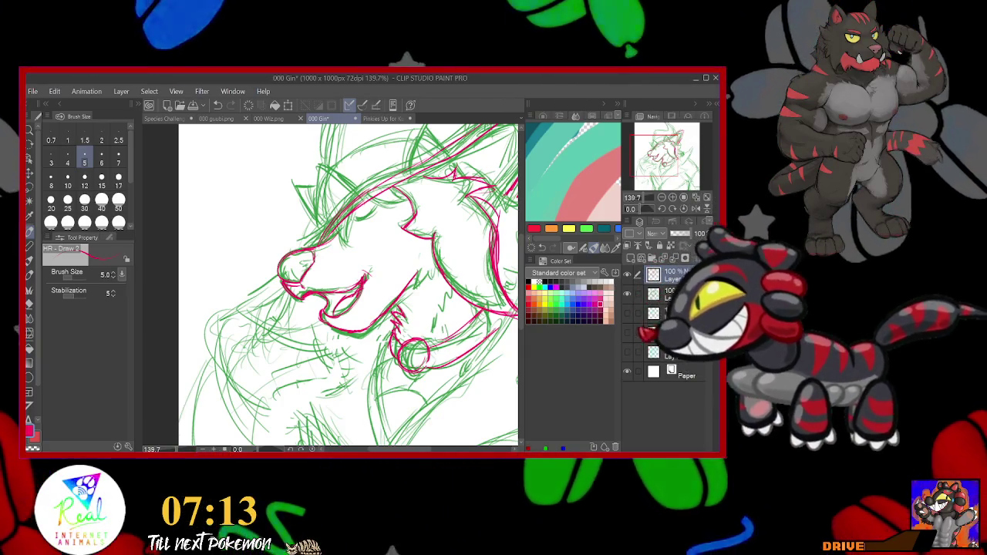
{"action": "scroll", "coordinate": [332, 286], "scroll_direction": "right", "scroll_amount": 3}
{"action": "scroll", "coordinate": [332, 285], "scroll_direction": "right", "scroll_amount": 2}
{"action": "scroll", "coordinate": [331, 285], "scroll_direction": "right", "scroll_amount": 2}
{"action": "scroll", "coordinate": [332, 286], "scroll_direction": "right", "scroll_amount": 2}
{"action": "scroll", "coordinate": [332, 286], "scroll_direction": "left", "scroll_amount": 5}
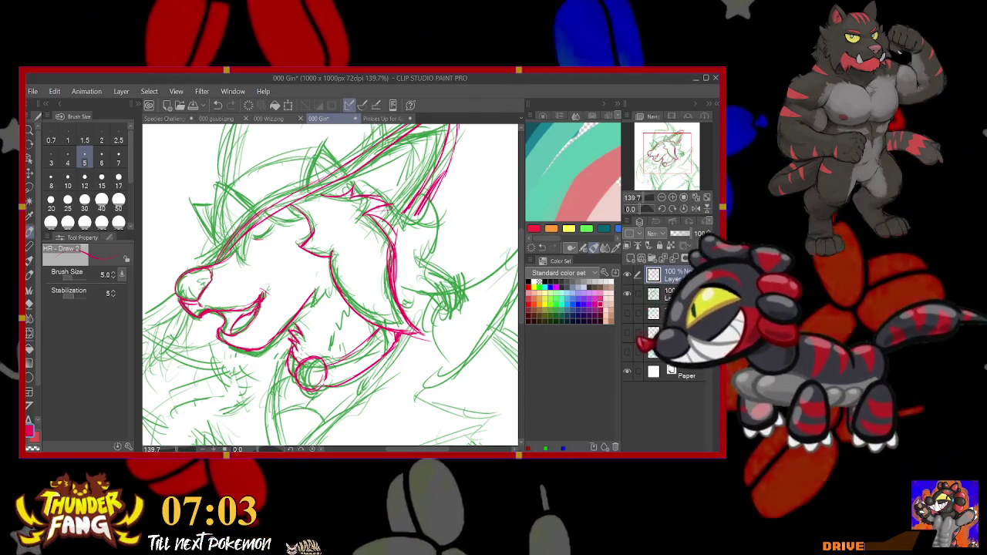
{"action": "left_click_drag", "start_coordinate": [253, 237], "coordinate": [272, 228]}
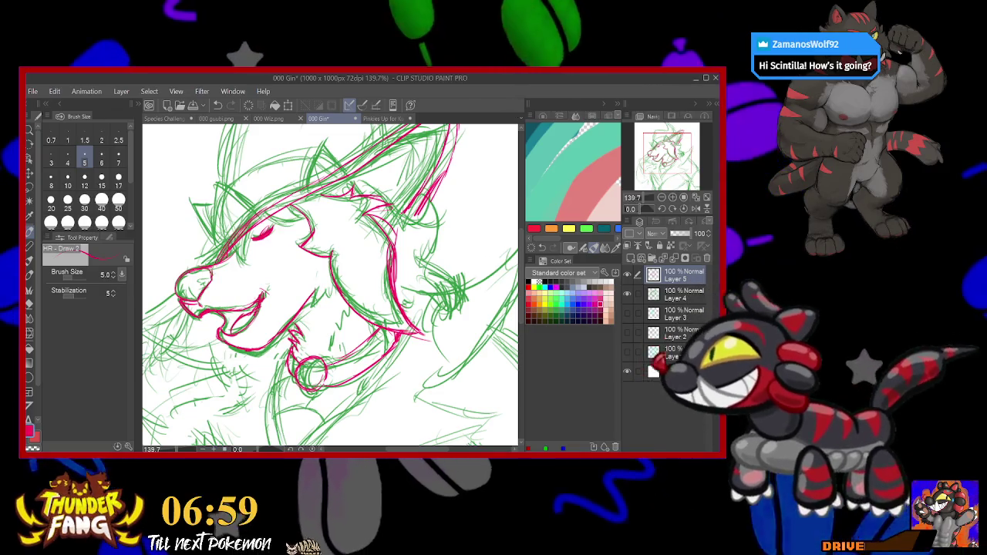
{"action": "left_click_drag", "start_coordinate": [348, 347], "coordinate": [386, 277]}
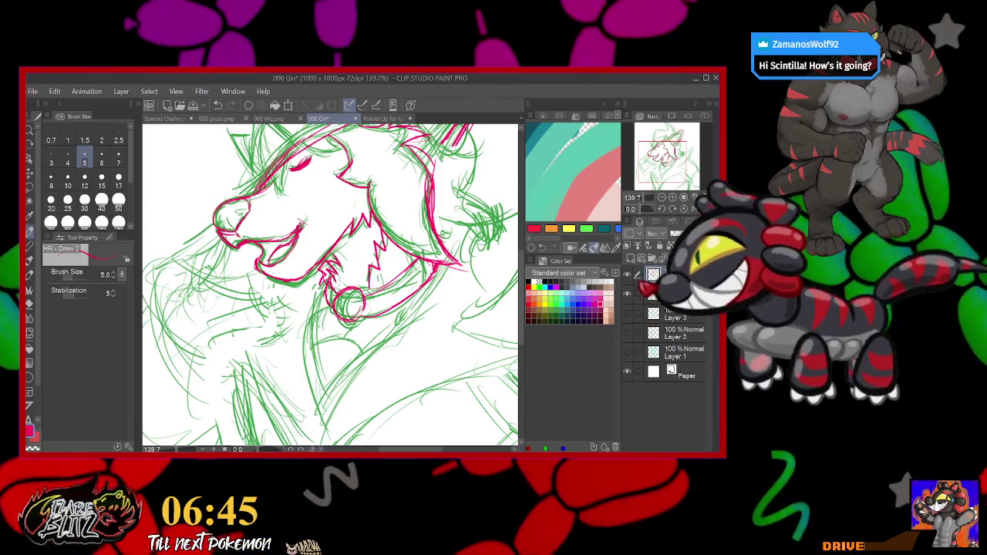
{"action": "left_click_drag", "start_coordinate": [332, 308], "coordinate": [343, 243]}
Ink the jacket's front edge in one red stroke running down from the collar ring.
{"action": "left_click_drag", "start_coordinate": [331, 278], "coordinate": [355, 245]}
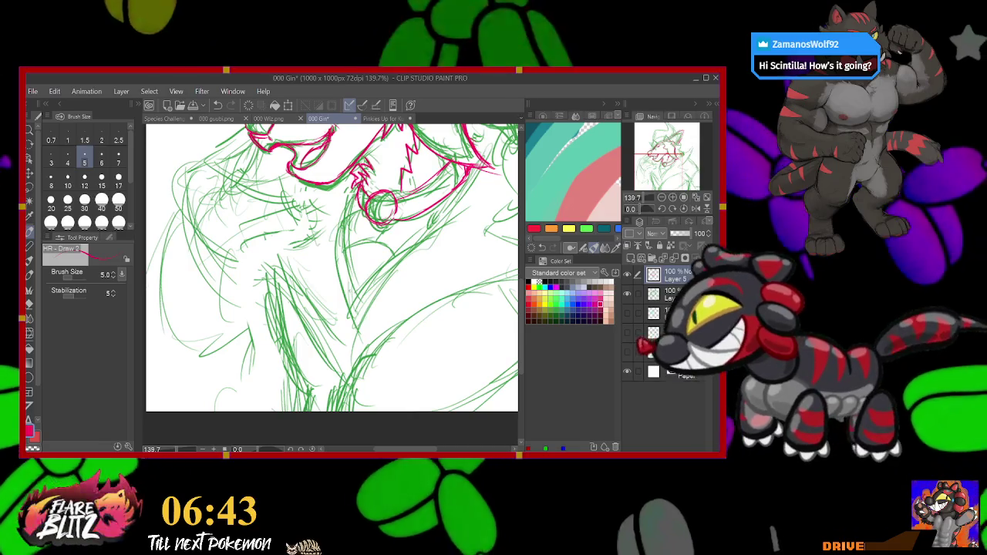
{"action": "mouse_move", "coordinate": [356, 186]}
{"action": "left_mouse_down"}
{"action": "mouse_move", "coordinate": [337, 270]}
{"action": "mouse_move", "coordinate": [354, 335]}
{"action": "mouse_move", "coordinate": [430, 225]}
{"action": "left_mouse_up"}
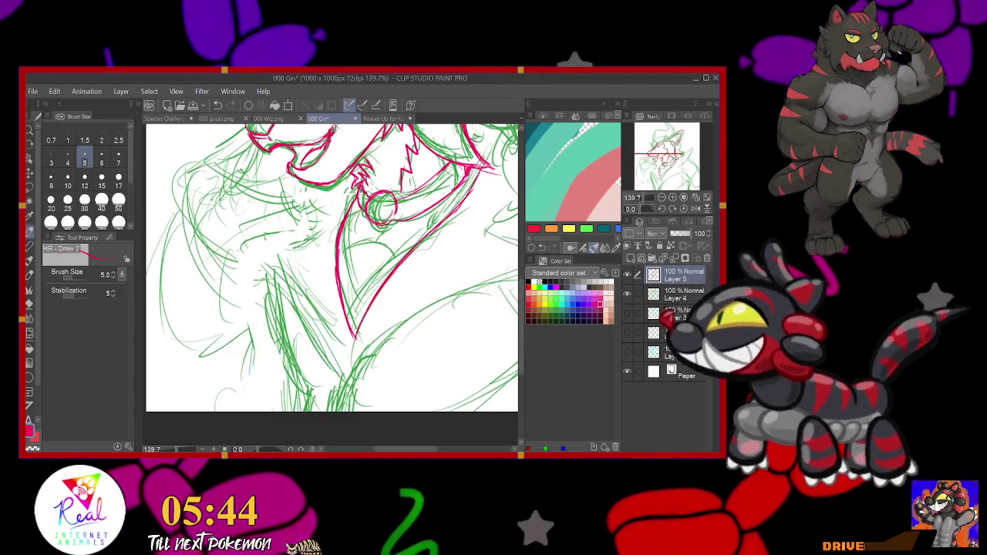
{"action": "left_click_drag", "start_coordinate": [378, 204], "coordinate": [332, 354]}
{"action": "left_click_drag", "start_coordinate": [286, 273], "coordinate": [214, 310]}
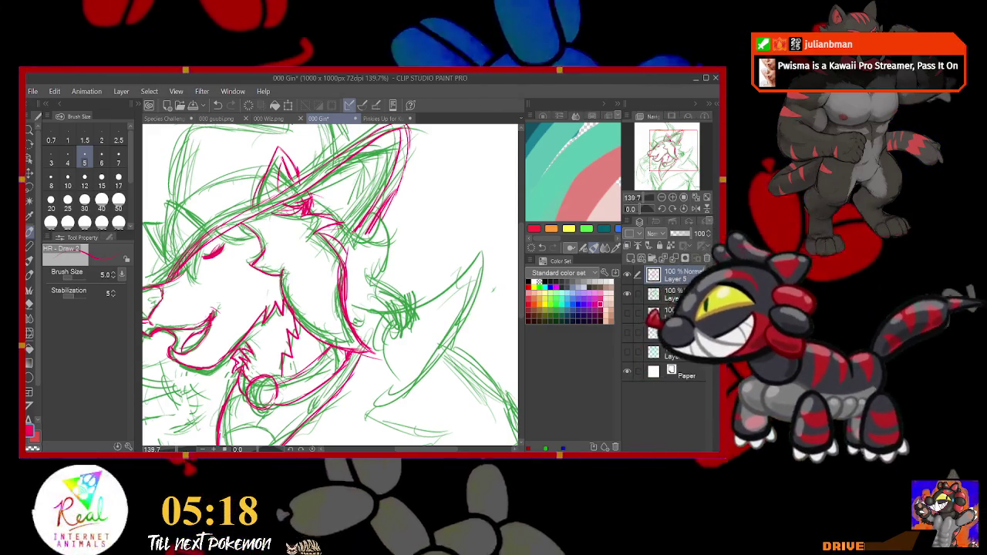
{"action": "left_click_drag", "start_coordinate": [309, 270], "coordinate": [393, 344]}
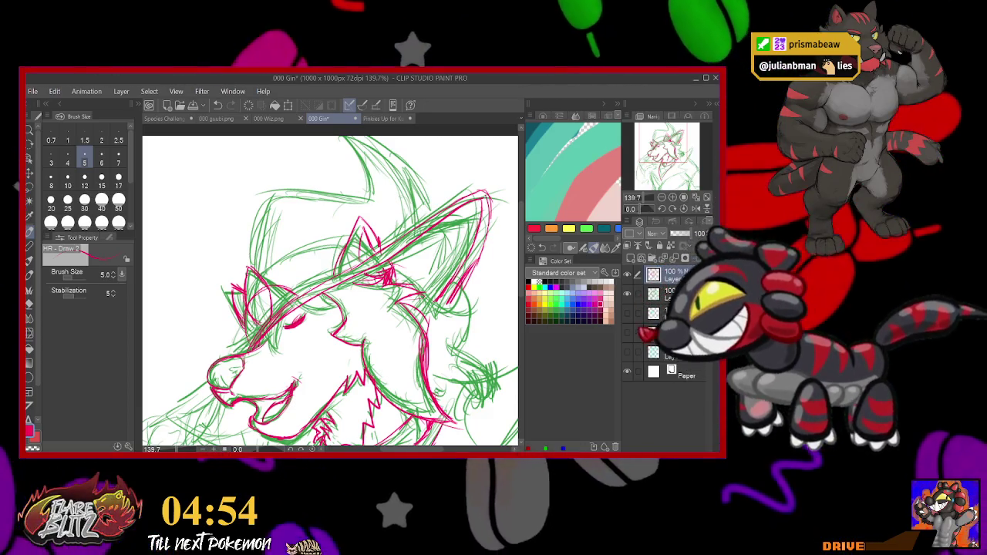
{"action": "key", "text": "-"}
{"action": "key", "text": "-"}
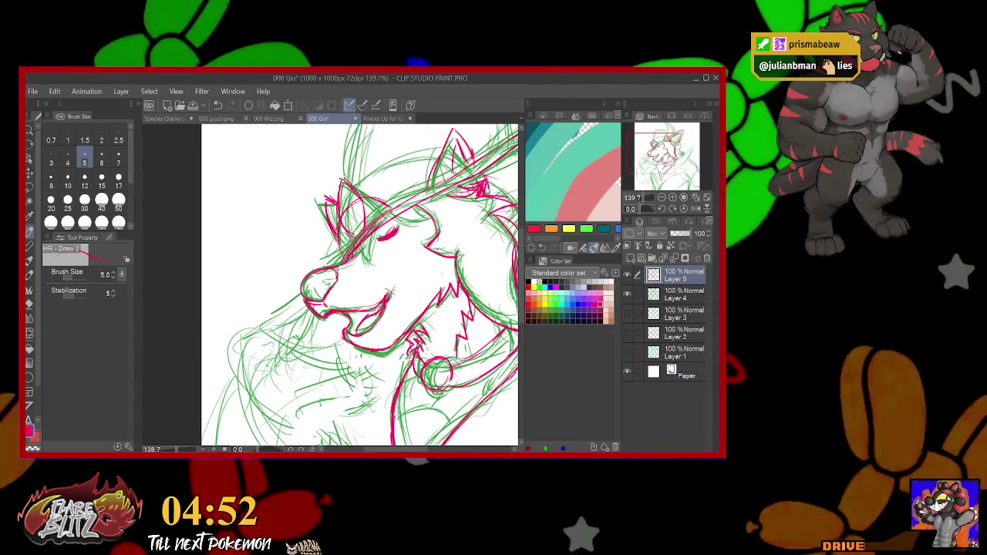
{"action": "key", "text": "ctrl+plus"}
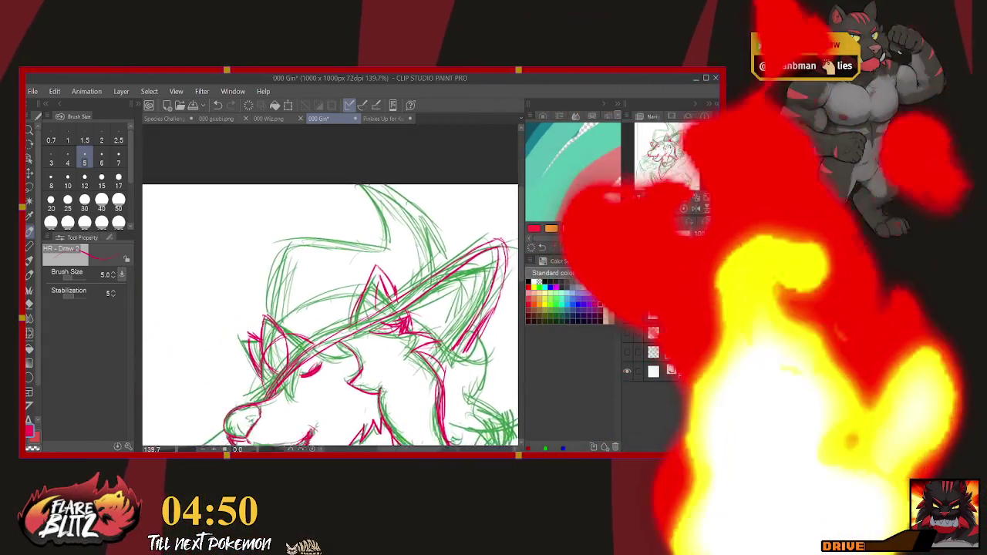
{"action": "key", "text": "ctrl+minus"}
{"action": "scroll", "coordinate": [363, 286], "scroll_direction": "down", "scroll_amount": 2}
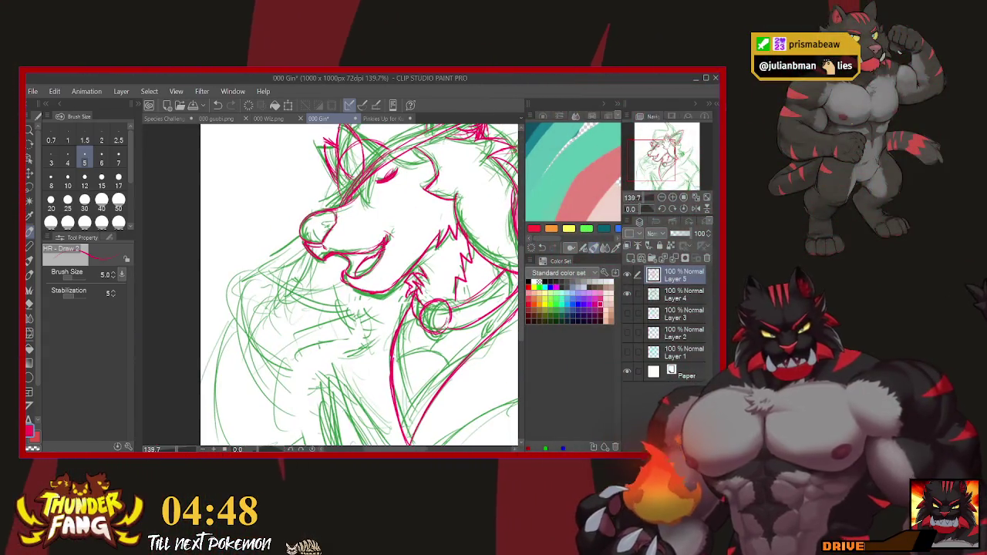
{"action": "scroll", "coordinate": [332, 285], "scroll_direction": "right", "scroll_amount": 2}
{"action": "scroll", "coordinate": [332, 285], "scroll_direction": "up", "scroll_amount": 3}
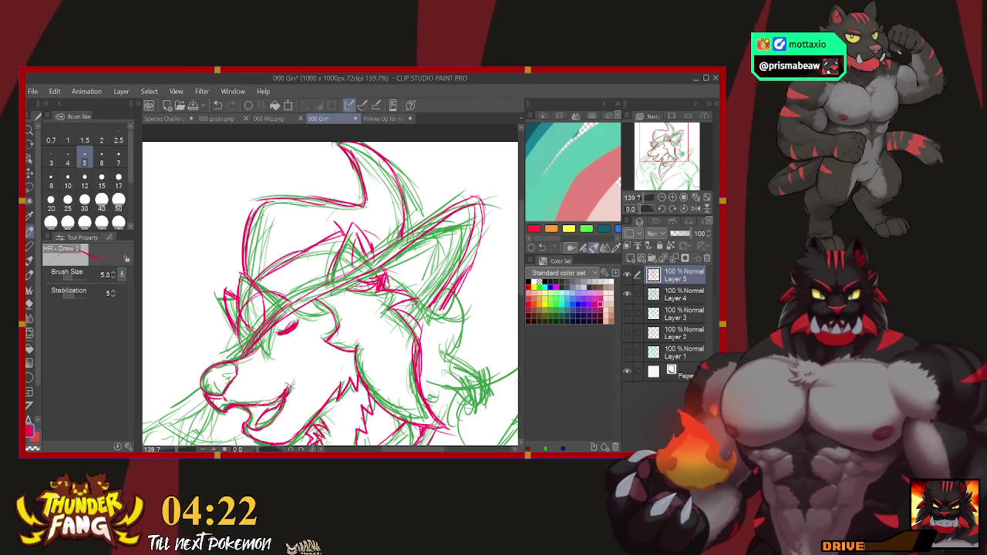
Rotate the canvas and ink the hair tuft outline behind the neck in red.
{"action": "scroll", "coordinate": [330, 293], "scroll_direction": "down", "scroll_amount": 4}
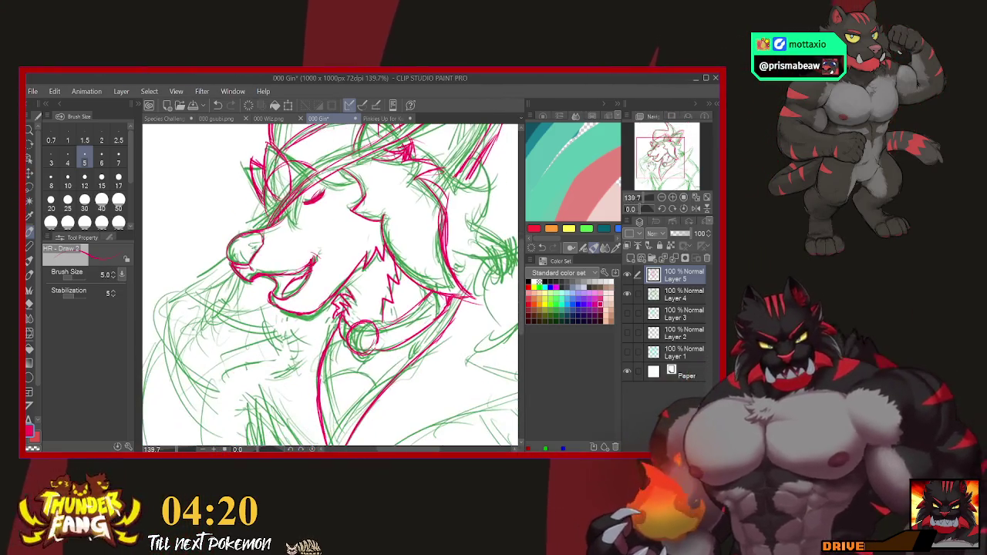
{"action": "left_click_drag", "start_coordinate": [332, 286], "coordinate": [286, 324]}
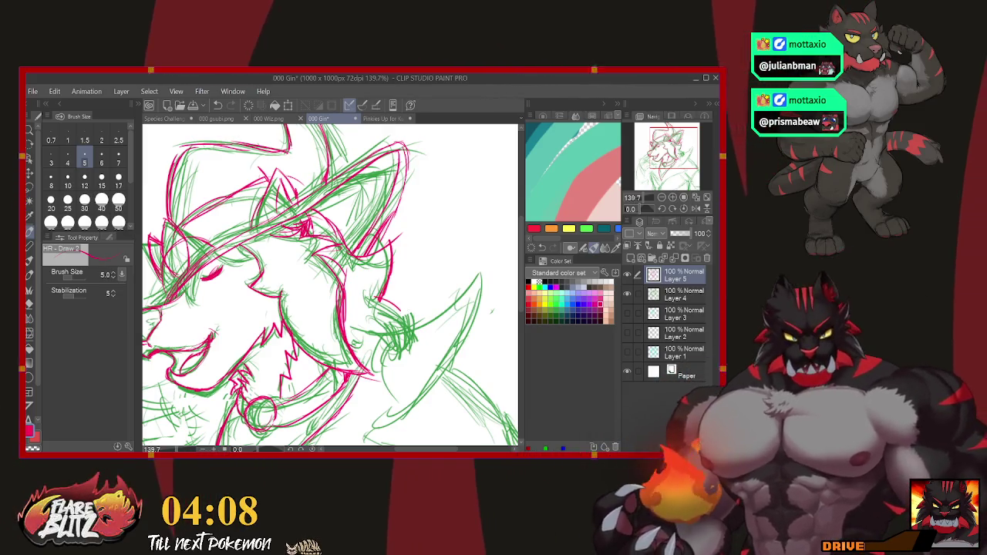
{"action": "left_click_drag", "start_coordinate": [402, 324], "coordinate": [392, 363]}
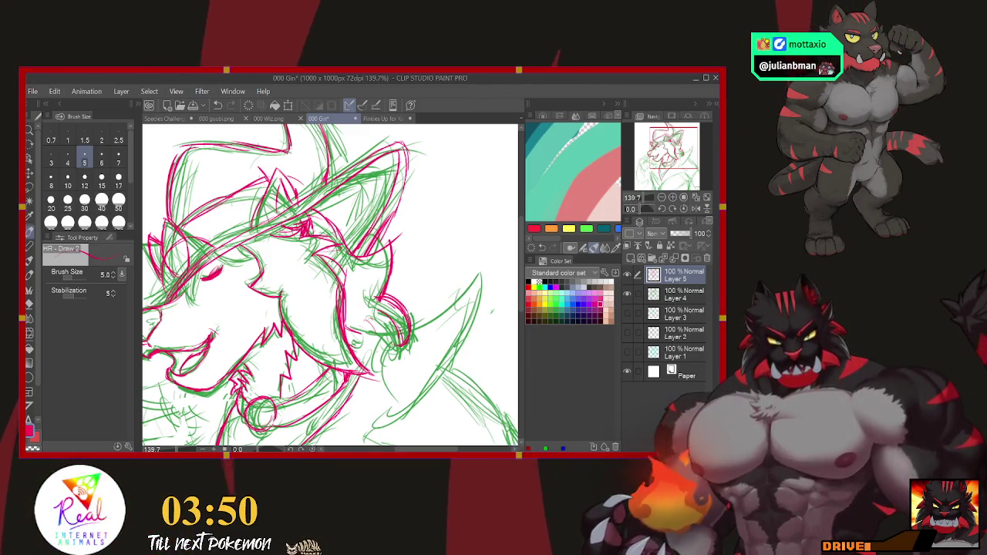
{"action": "left_click_drag", "start_coordinate": [415, 324], "coordinate": [472, 275]}
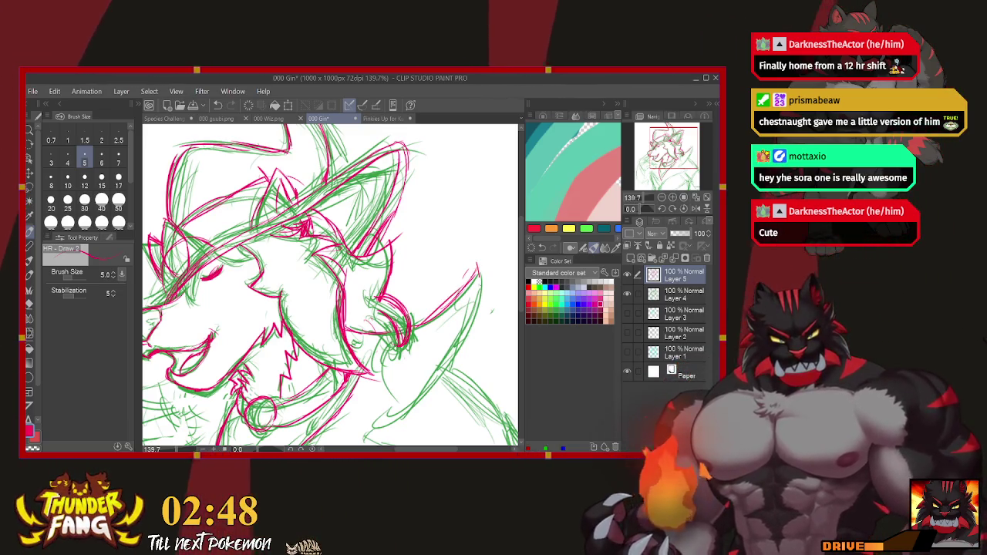
Ink a long red jacket line down from the shoulder and extend it.
{"action": "scroll", "coordinate": [330, 285], "scroll_direction": "down", "scroll_amount": 2}
{"action": "scroll", "coordinate": [330, 286], "scroll_direction": "down", "scroll_amount": 2}
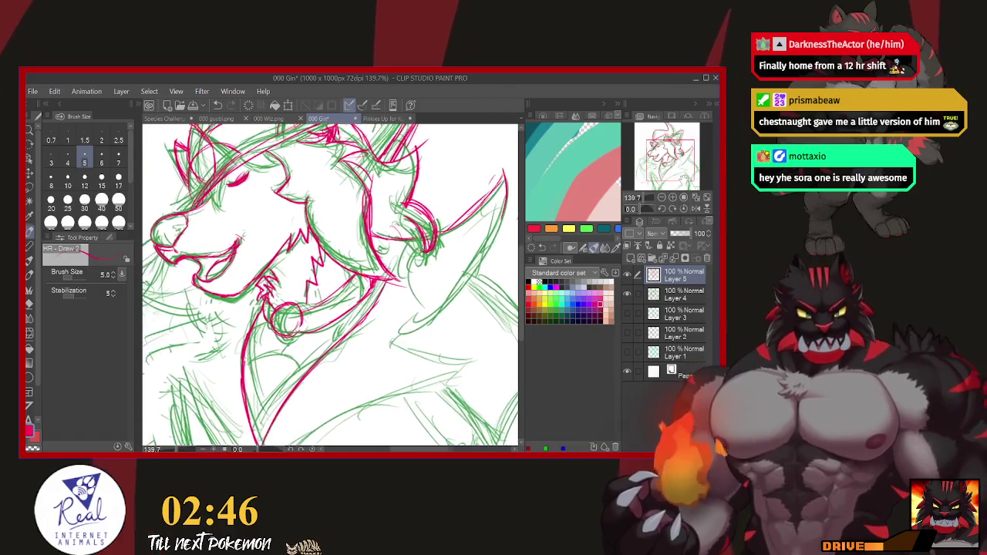
{"action": "mouse_move", "coordinate": [691, 174]}
{"action": "left_mouse_down"}
{"action": "mouse_move", "coordinate": [698, 170]}
{"action": "mouse_move", "coordinate": [676, 164]}
{"action": "left_mouse_up"}
{"action": "left_click_drag", "start_coordinate": [389, 258], "coordinate": [277, 411]}
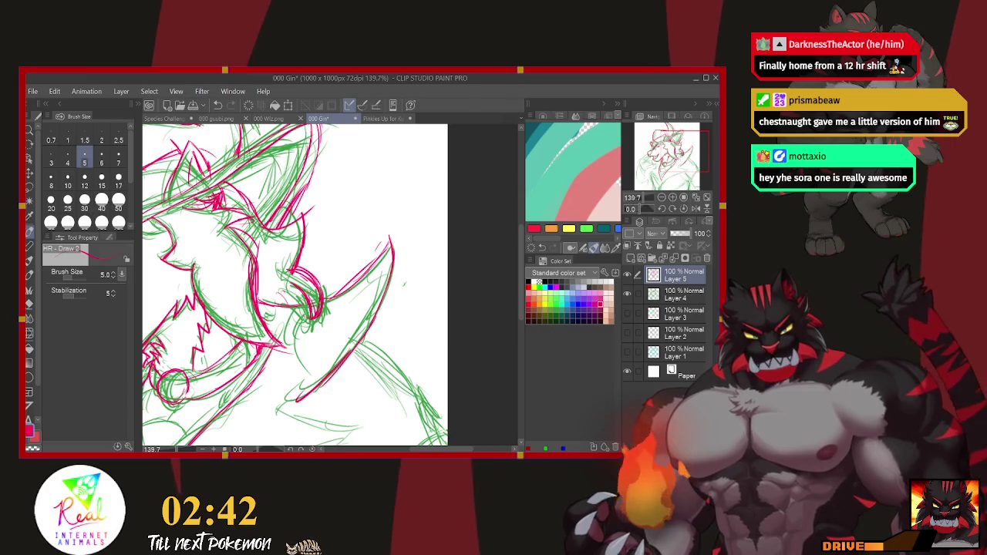
{"action": "left_click_drag", "start_coordinate": [308, 309], "coordinate": [406, 199]}
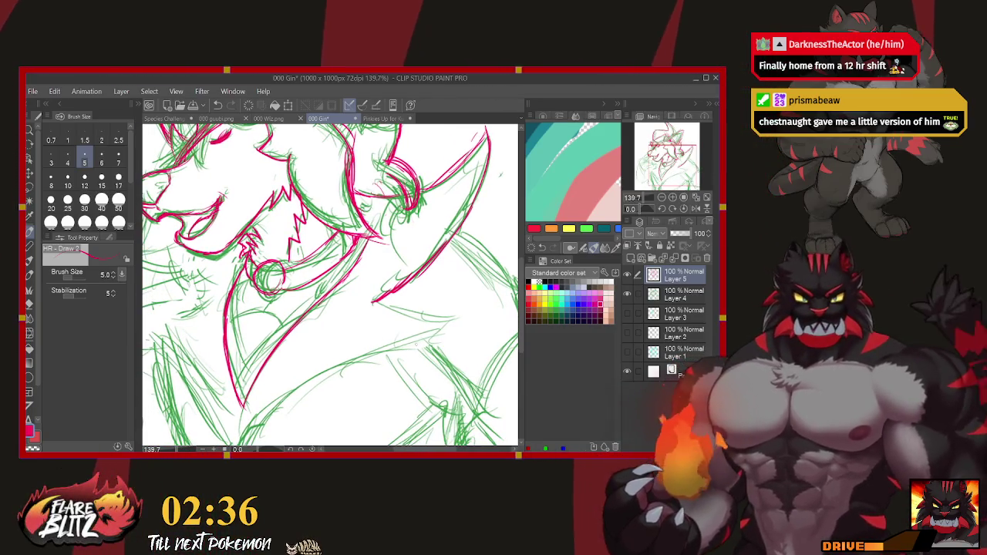
{"action": "left_click_drag", "start_coordinate": [420, 317], "coordinate": [456, 343]}
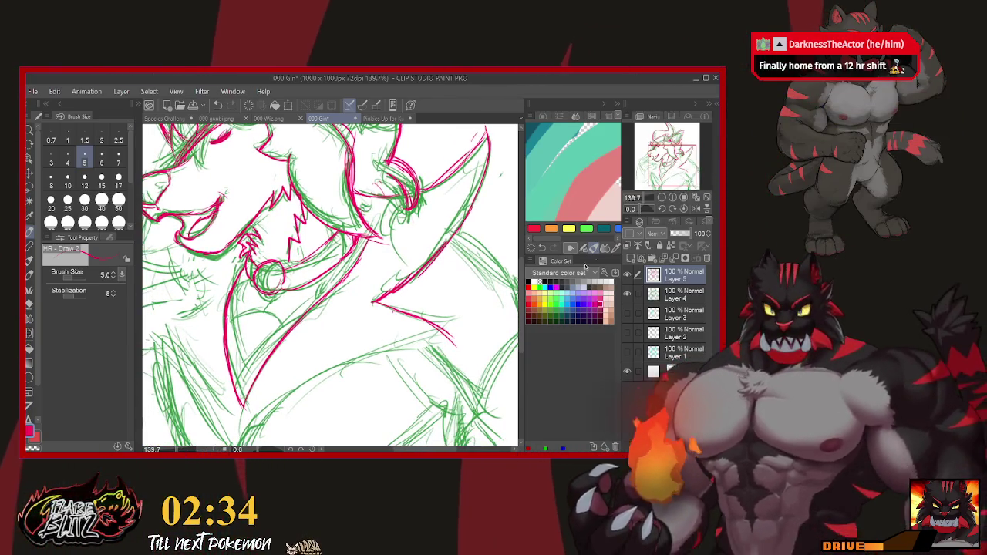
Ink the long curving jacket edge and the small ring pendant below the collar.
{"action": "left_click_drag", "start_coordinate": [386, 309], "coordinate": [361, 216]}
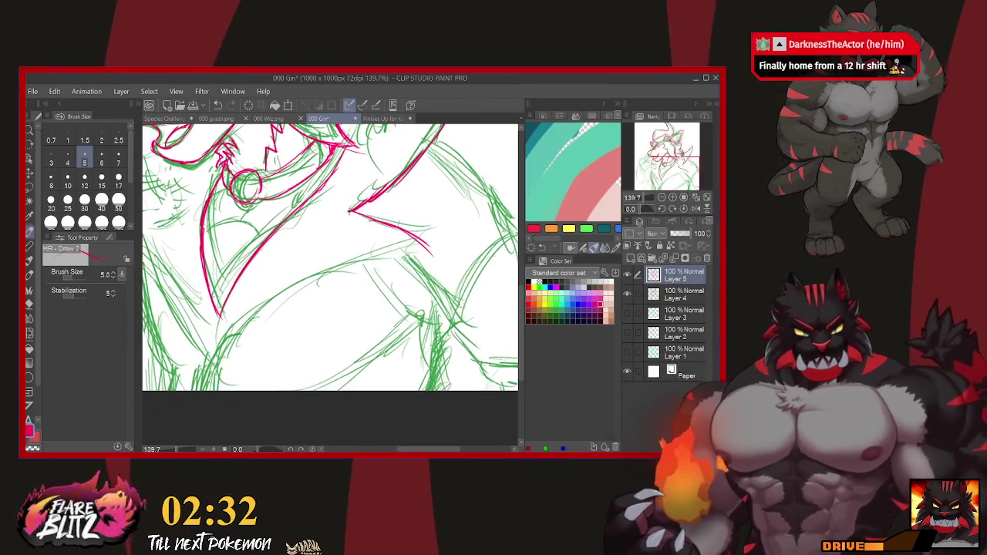
{"action": "left_click_drag", "start_coordinate": [428, 251], "coordinate": [220, 386]}
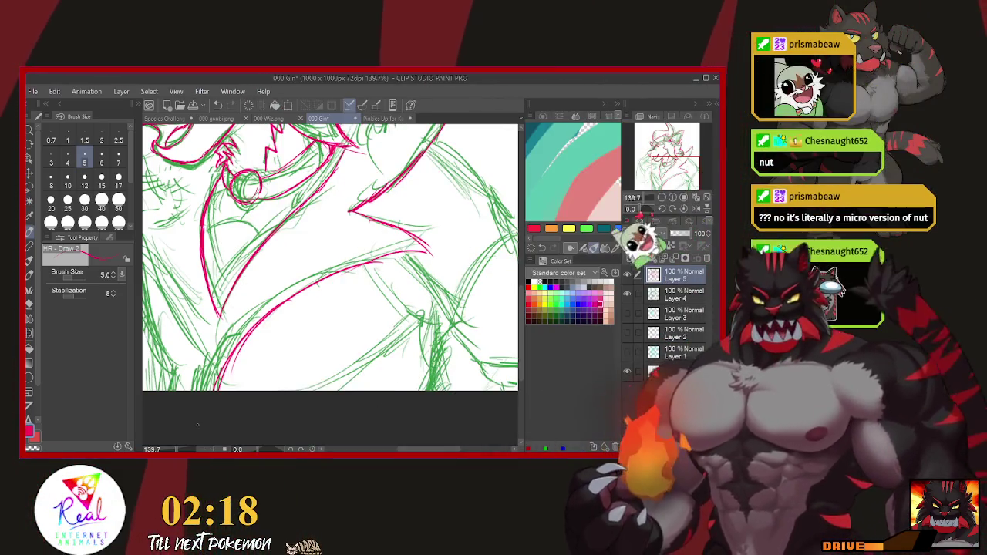
{"action": "left_click_drag", "start_coordinate": [324, 293], "coordinate": [409, 247]}
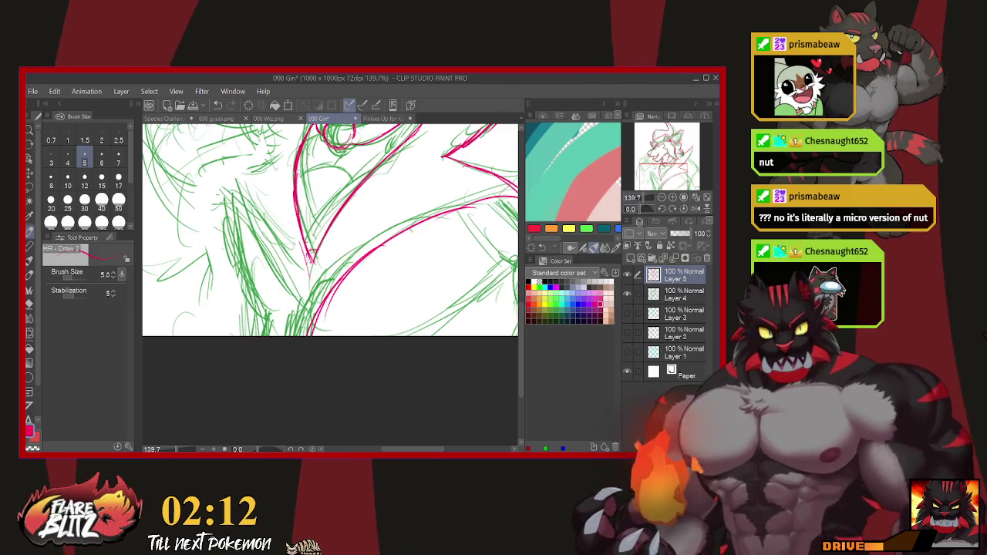
{"action": "left_click_drag", "start_coordinate": [309, 262], "coordinate": [302, 287]}
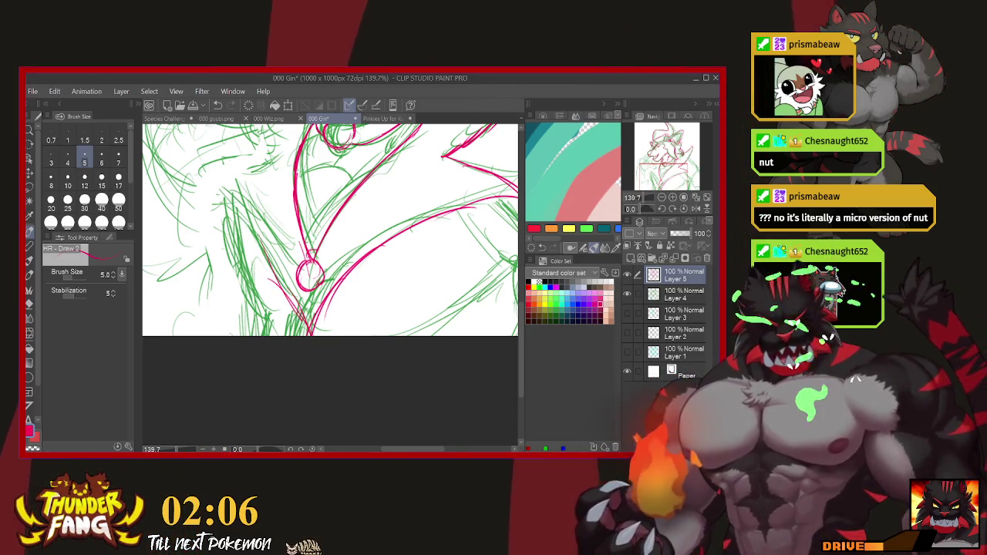
{"action": "scroll", "coordinate": [331, 285], "scroll_direction": "up", "scroll_amount": 3}
{"action": "scroll", "coordinate": [331, 285], "scroll_direction": "up", "scroll_amount": 3}
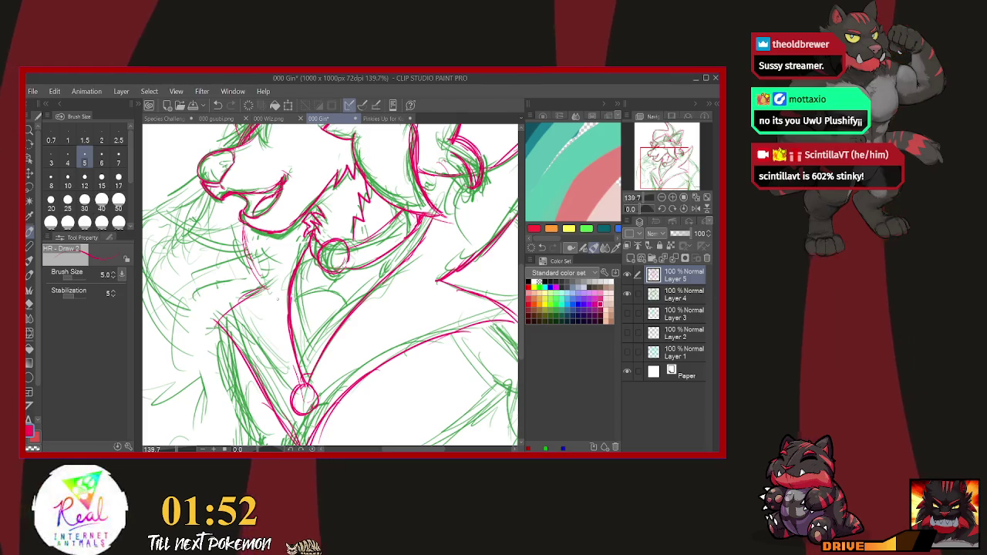
Add a short red line at the neck, panning between head and chest.
{"action": "mouse_move", "coordinate": [332, 255]}
{"action": "left_mouse_down"}
{"action": "mouse_move", "coordinate": [274, 316]}
{"action": "mouse_move", "coordinate": [409, 285]}
{"action": "mouse_move", "coordinate": [424, 293]}
{"action": "left_mouse_up"}
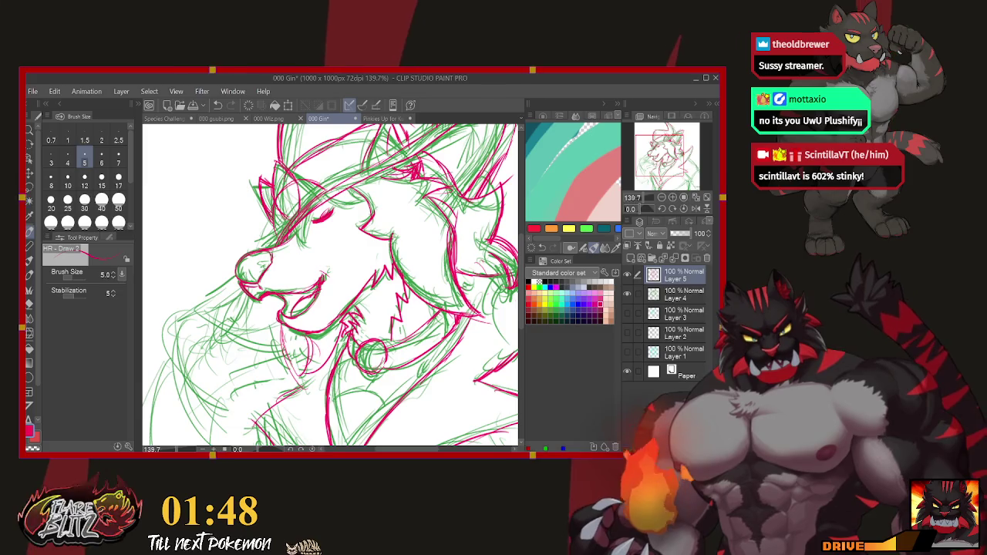
{"action": "mouse_move", "coordinate": [331, 286]}
{"action": "left_mouse_down"}
{"action": "mouse_move", "coordinate": [320, 212]}
{"action": "mouse_move", "coordinate": [432, 185]}
{"action": "left_mouse_up"}
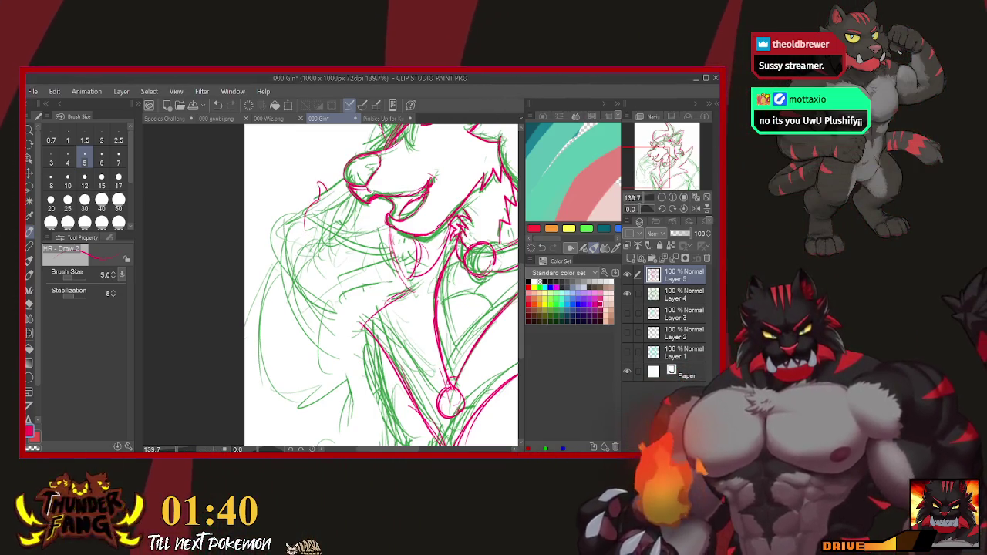
{"action": "left_click_drag", "start_coordinate": [316, 184], "coordinate": [323, 199]}
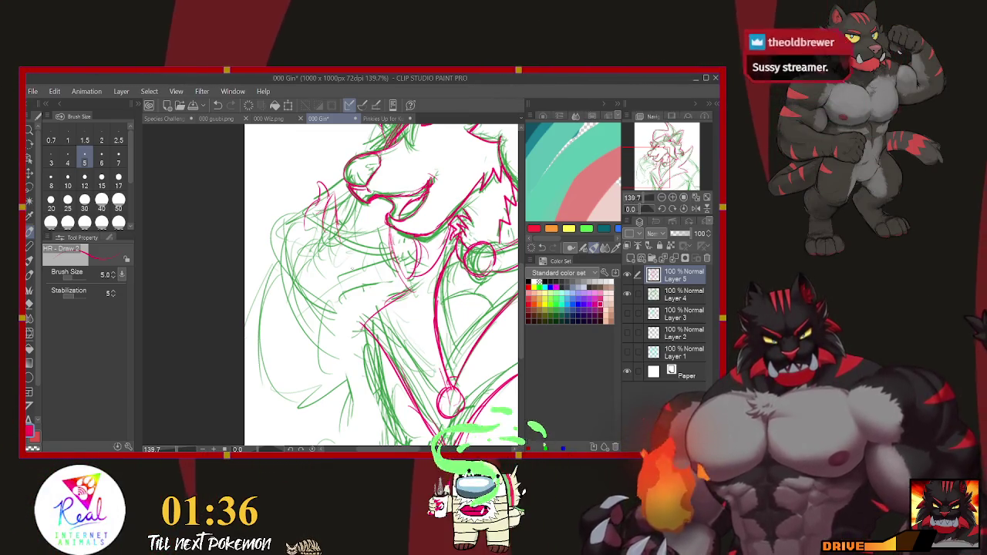
{"action": "scroll", "coordinate": [381, 286], "scroll_direction": "up", "scroll_amount": 3}
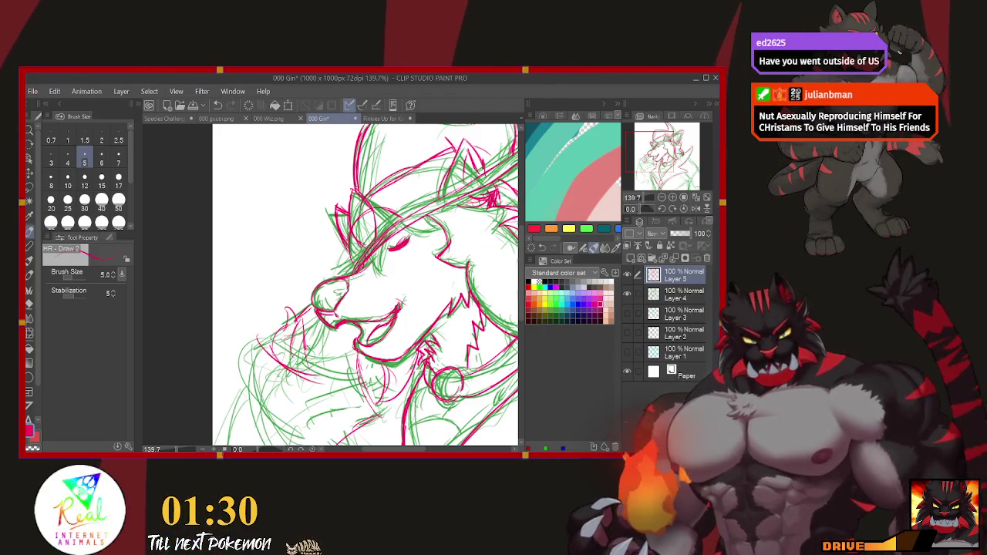
{"action": "scroll", "coordinate": [356, 285], "scroll_direction": "down", "scroll_amount": 2}
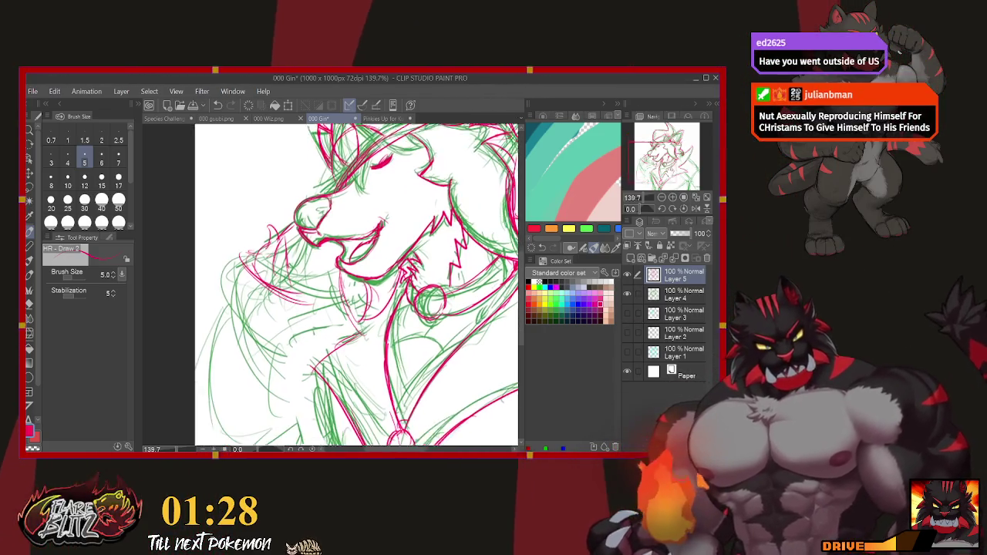
{"action": "scroll", "coordinate": [356, 286], "scroll_direction": "down", "scroll_amount": 1}
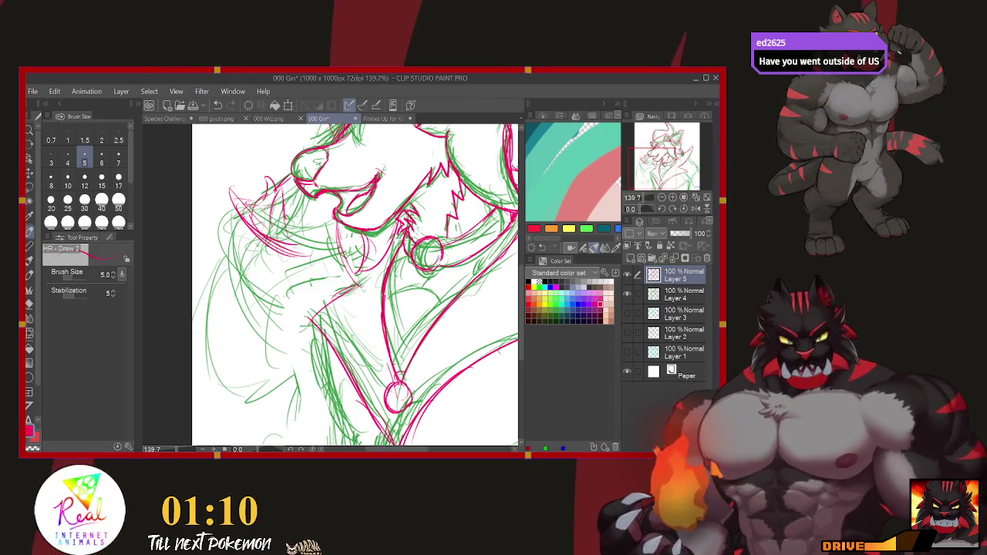
Draw the long red left shoulder outline, then zoom out to 77.7%.
{"action": "scroll", "coordinate": [355, 285], "scroll_direction": "up", "scroll_amount": 3}
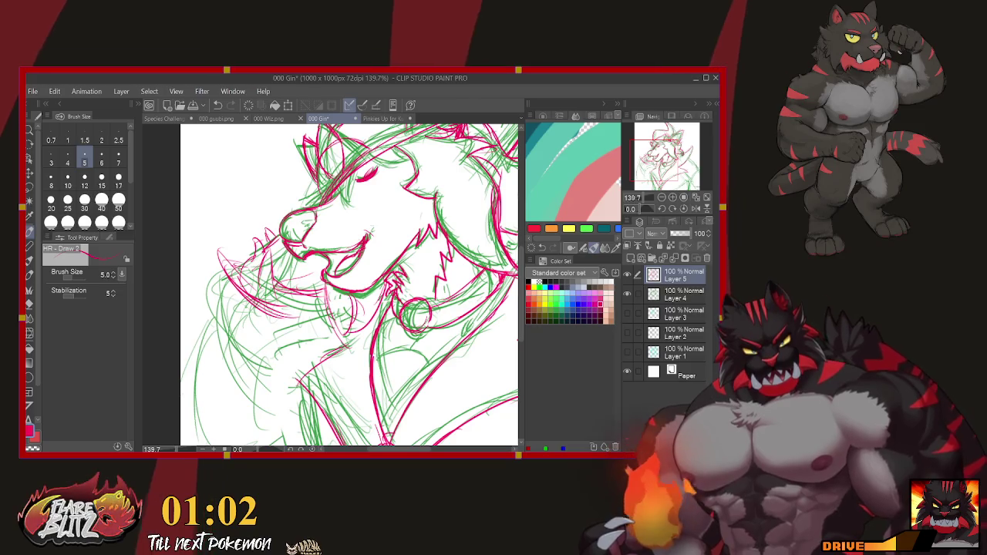
{"action": "scroll", "coordinate": [350, 286], "scroll_direction": "down", "scroll_amount": 3}
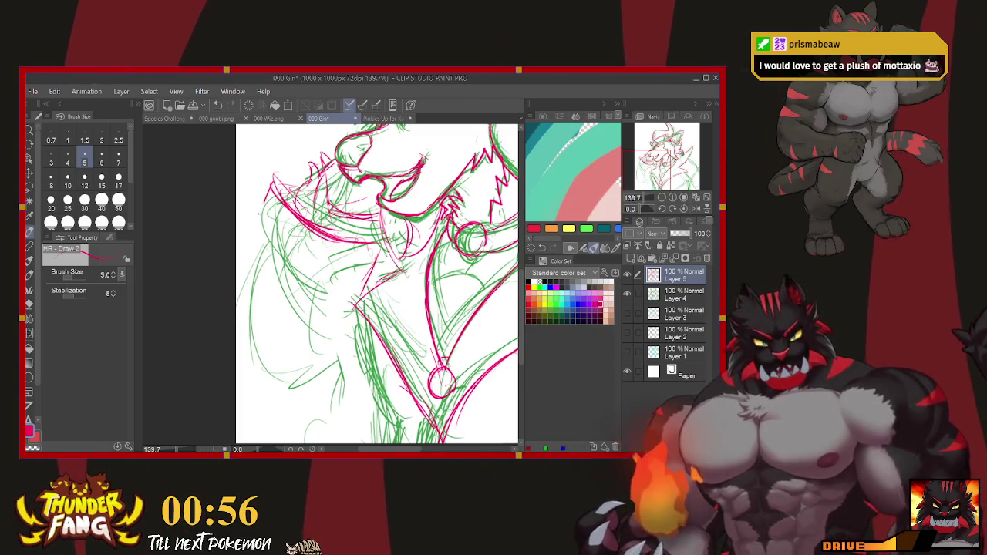
{"action": "left_click_drag", "start_coordinate": [272, 185], "coordinate": [281, 397]}
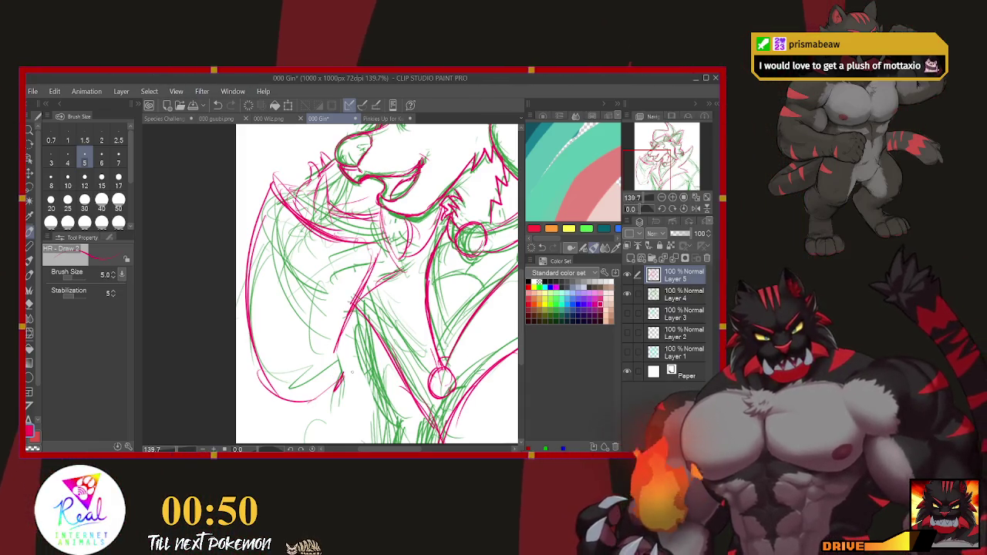
{"action": "scroll", "coordinate": [378, 286], "scroll_direction": "up", "scroll_amount": 2}
{"action": "scroll", "coordinate": [332, 254], "scroll_direction": "down", "scroll_amount": 2}
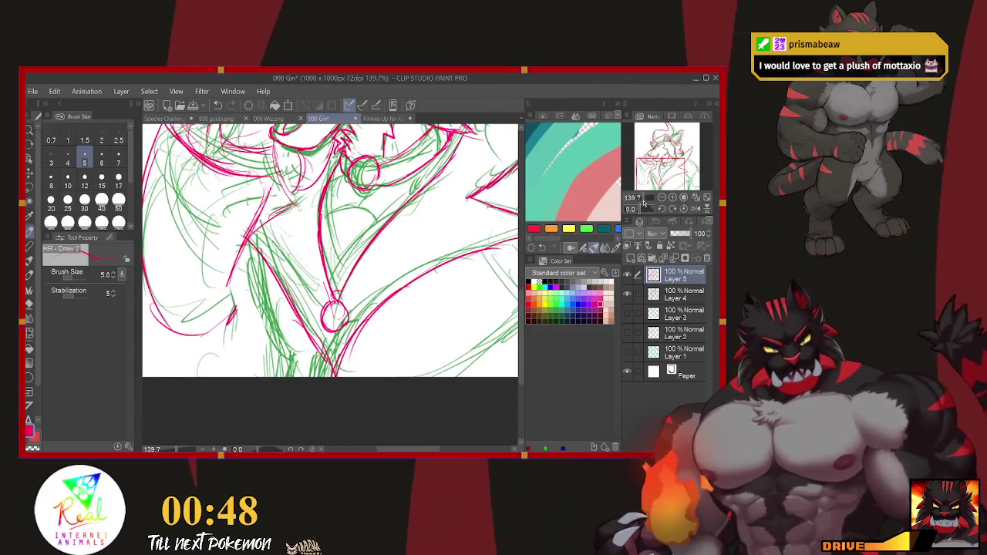
{"action": "scroll", "coordinate": [644, 202], "scroll_direction": "down", "scroll_amount": 3}
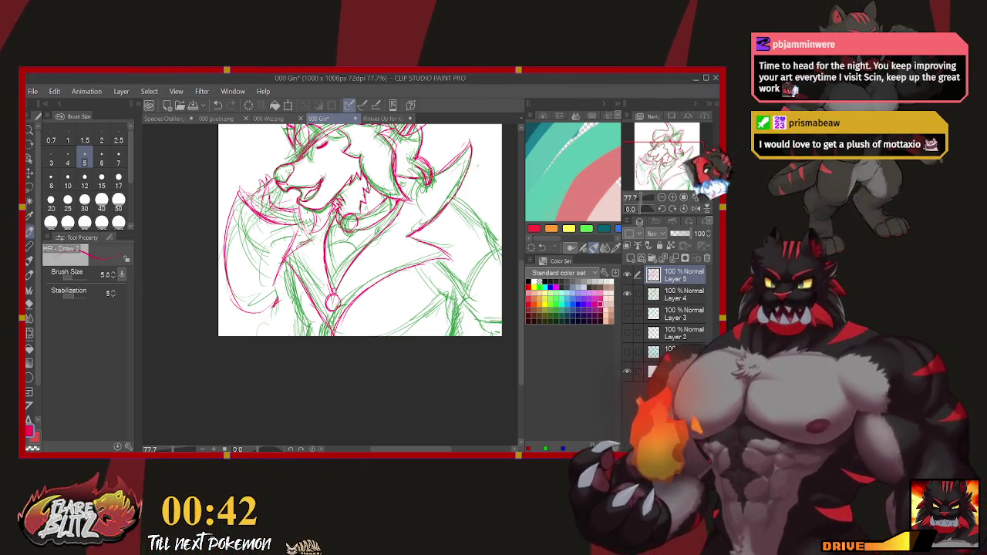
Hide Layer 4's green sketch so only the red line art remains visible.
{"action": "scroll", "coordinate": [352, 243], "scroll_direction": "up", "scroll_amount": 1}
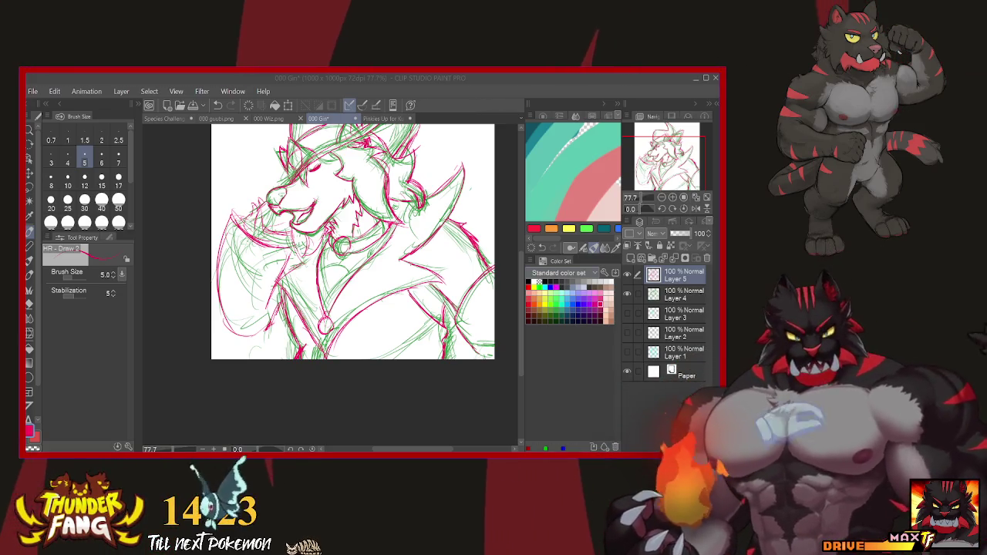
{"action": "left_click", "coordinate": [495, 269]}
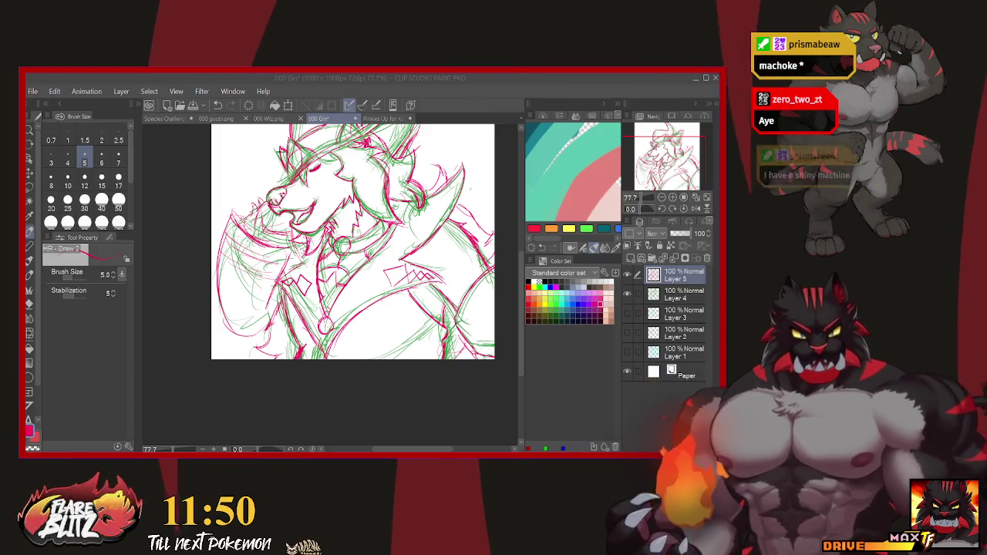
{"action": "left_click", "coordinate": [627, 293]}
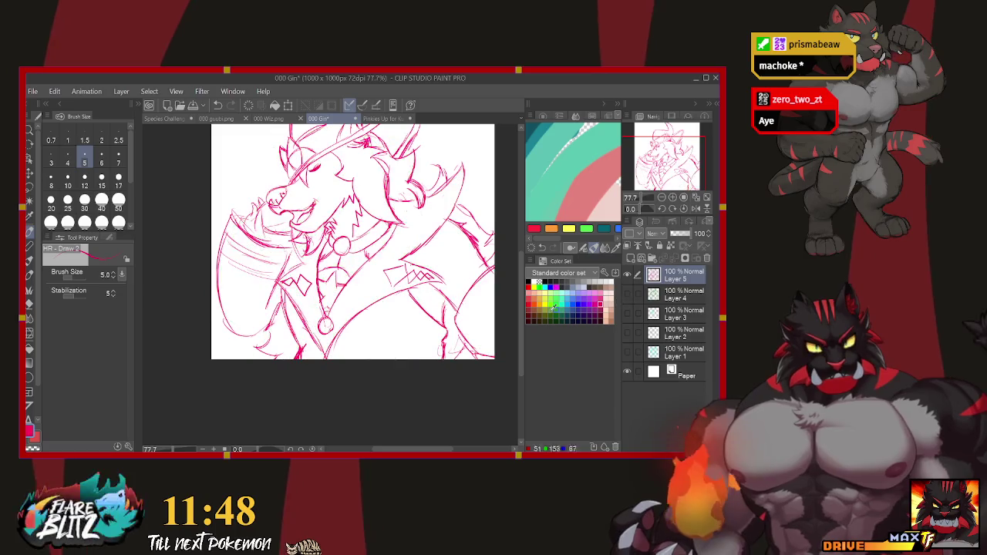
Zoom out to the whole drawing, hide Layer 5's pink line work, and toggle Layer 1's visibility.
{"action": "key", "text": "ctrl+alt+0"}
{"action": "key", "text": "ctrl+minus"}
{"action": "key", "text": "ctrl+minus"}
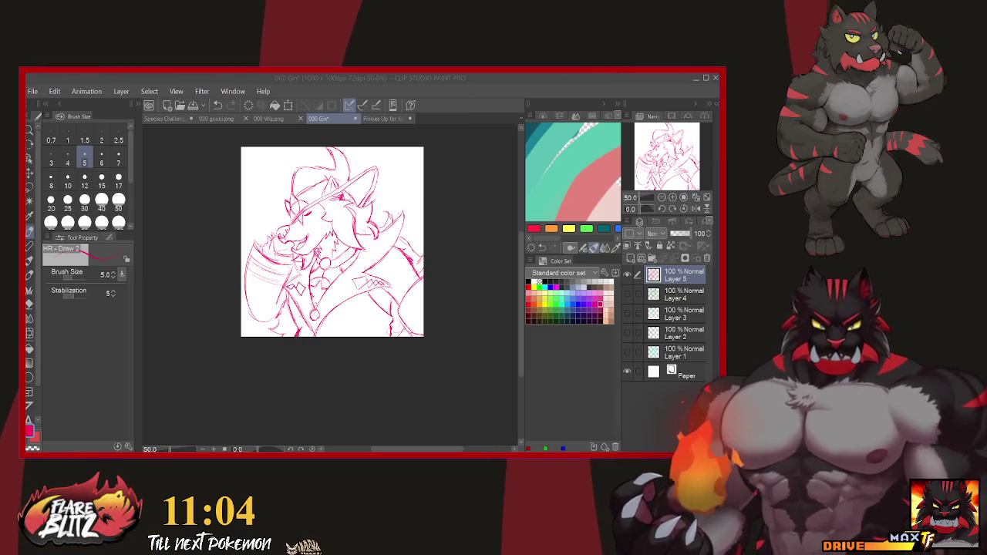
{"action": "left_click", "coordinate": [627, 275]}
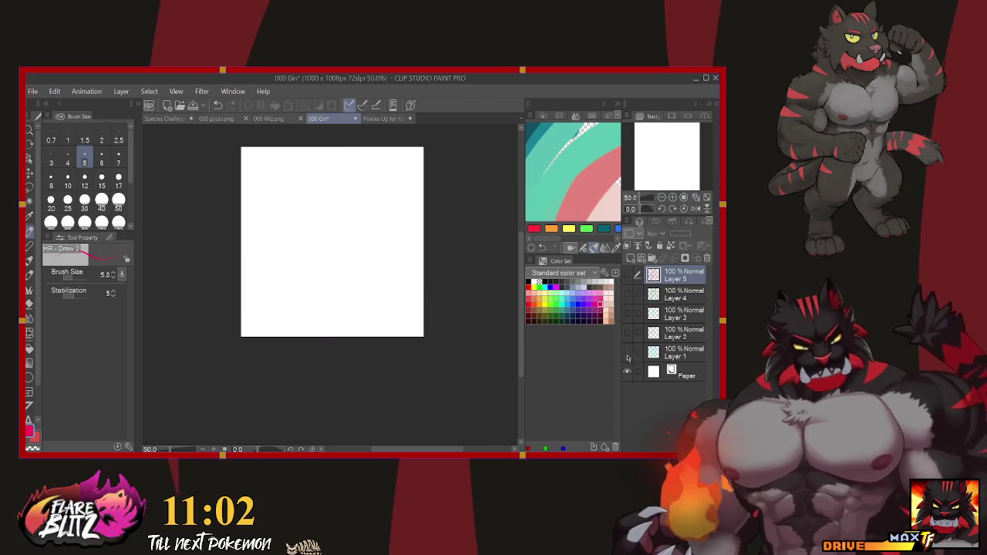
{"action": "left_click", "coordinate": [627, 353]}
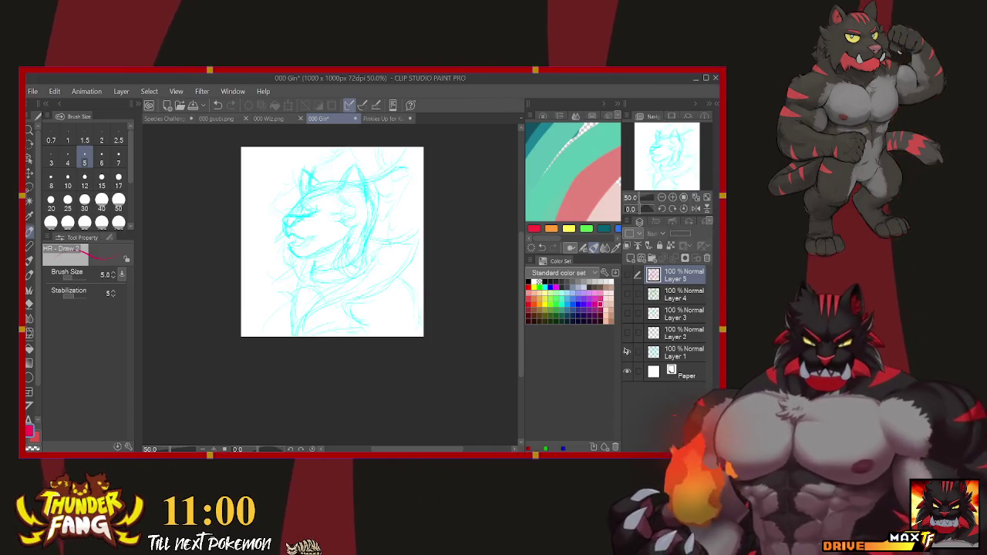